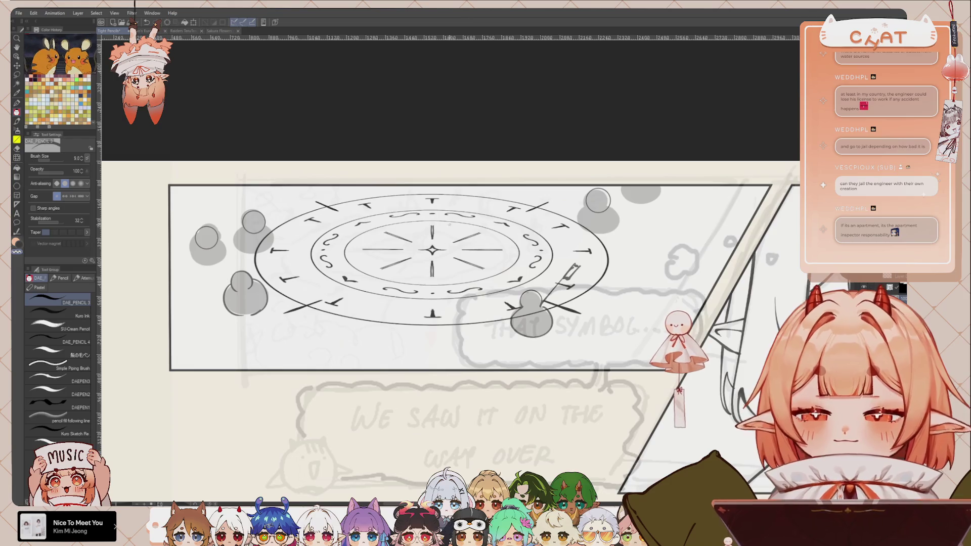
Lasso the grey blobs on the left of the magic-circle panel and rescale them
left_click_drag(358, 293, 439, 308)
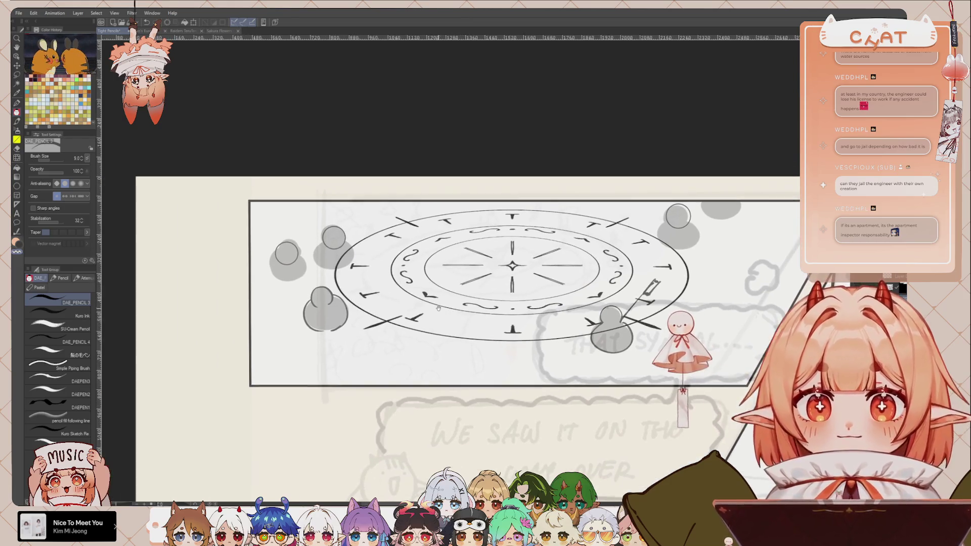
left_click_drag(335, 274, 343, 282)
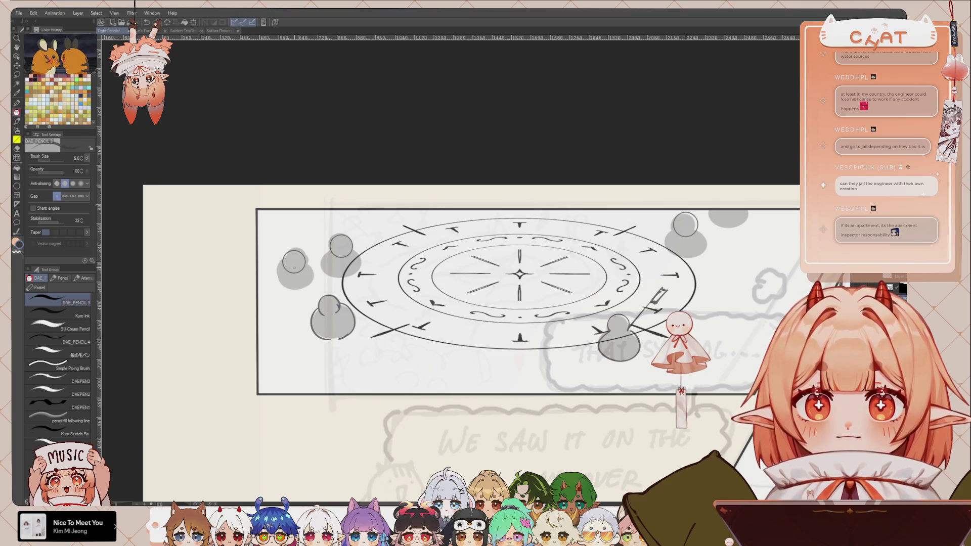
key("m")
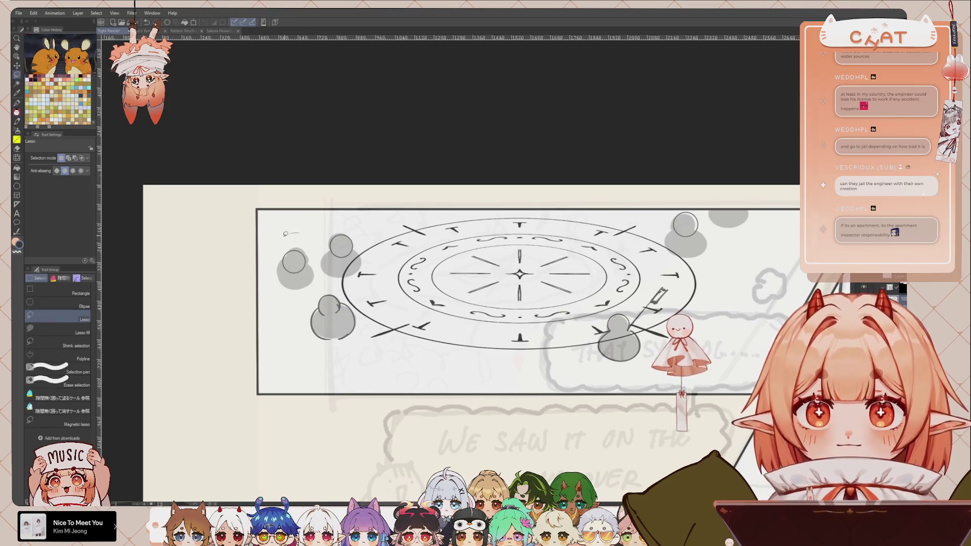
left_click_drag(299, 232, 359, 217)
key("ctrl+t")
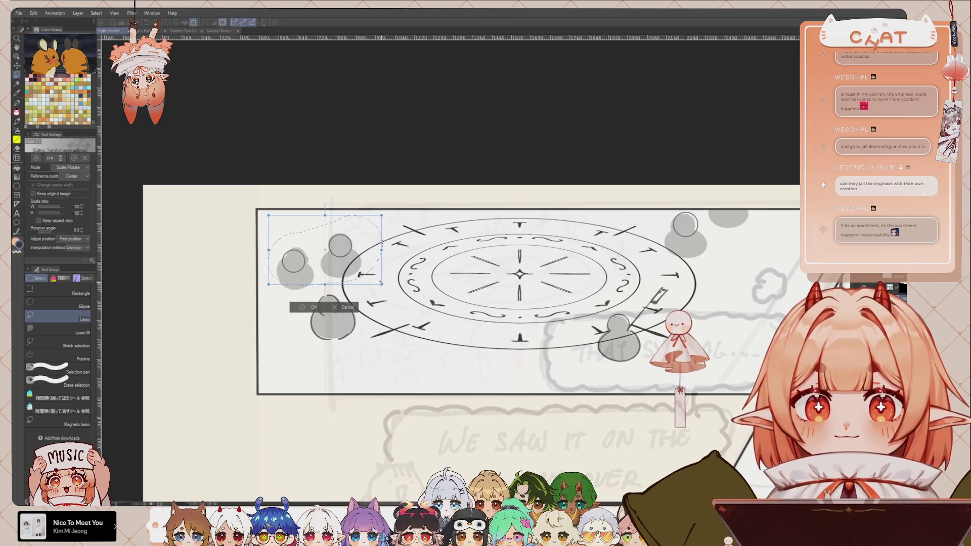
key("Return")
Transform the top-right grey blob slightly left, then return to the pencil and deselect
mouse_move(663, 202)
left_mouse_down()
mouse_move(688, 248)
mouse_move(686, 224)
left_mouse_up()
key("ctrl+t")
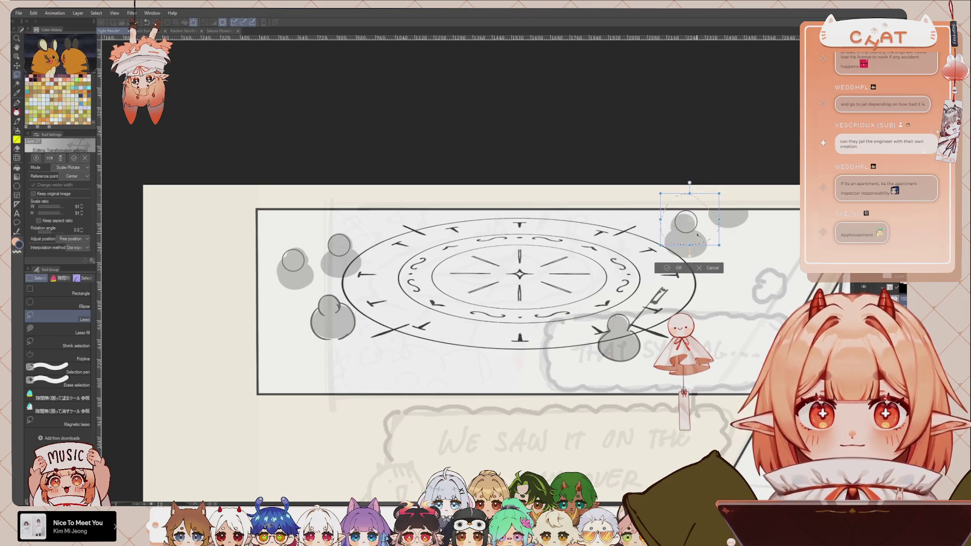
left_click(677, 273)
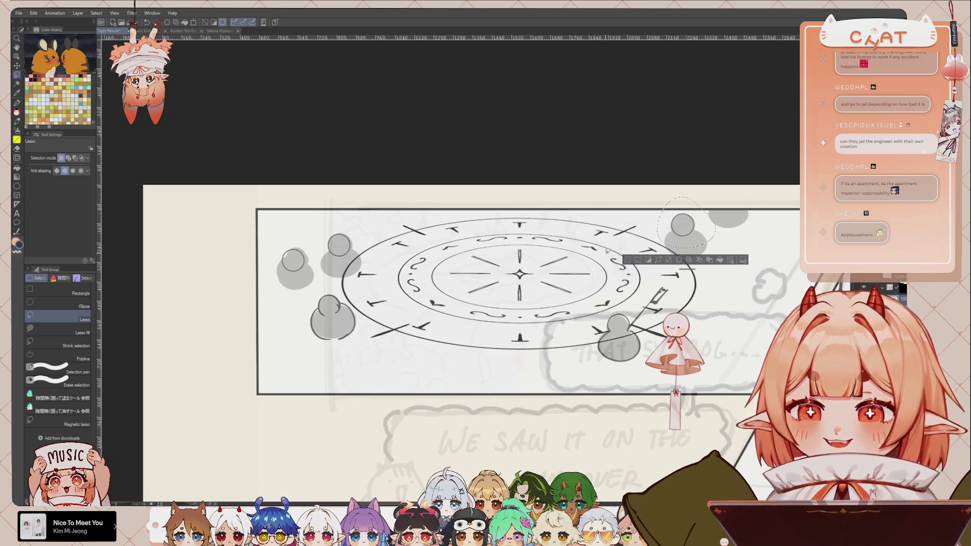
key("p")
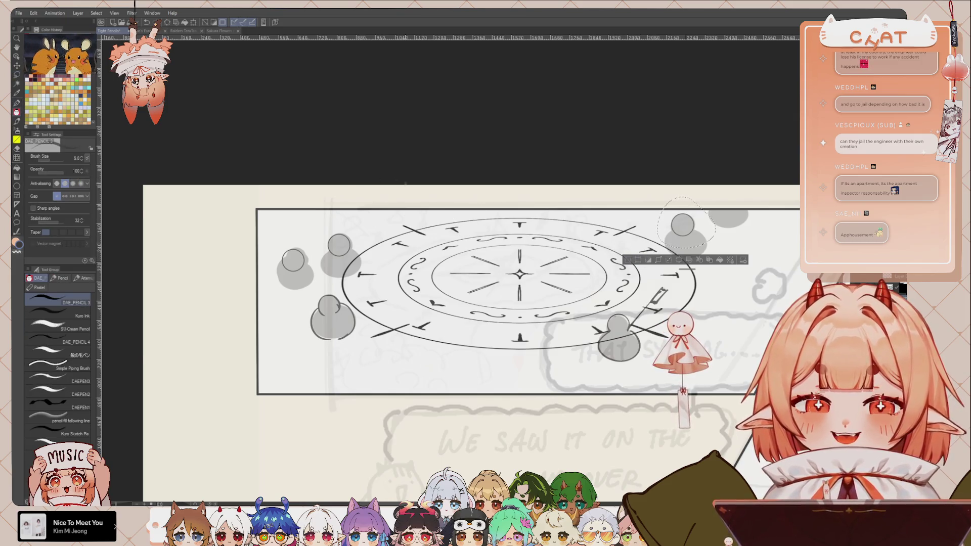
key("ctrl+d")
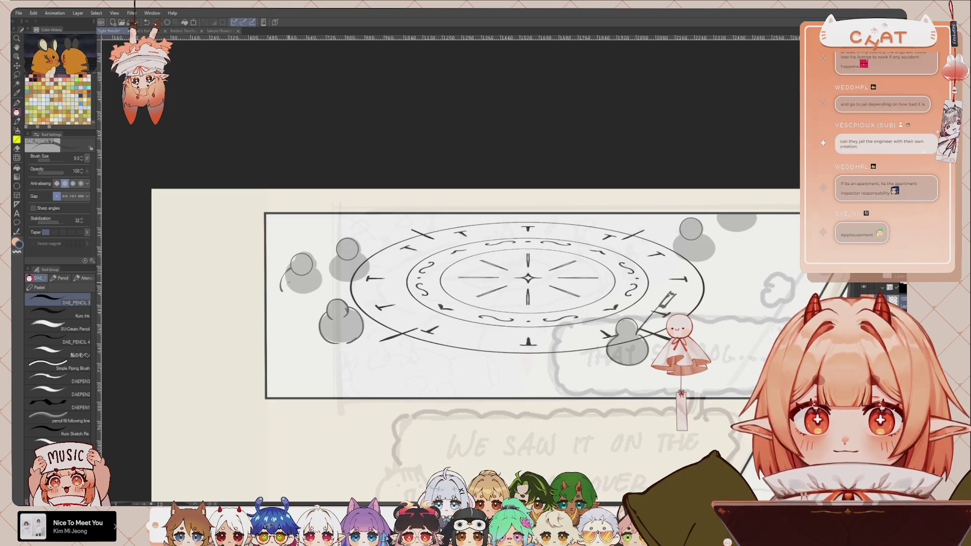
Extend the curved line and outline the left edge of the left grey blob
mouse_move(288, 271)
left_mouse_down()
mouse_move(282, 291)
mouse_move(297, 298)
mouse_move(318, 281)
mouse_move(317, 293)
left_mouse_up()
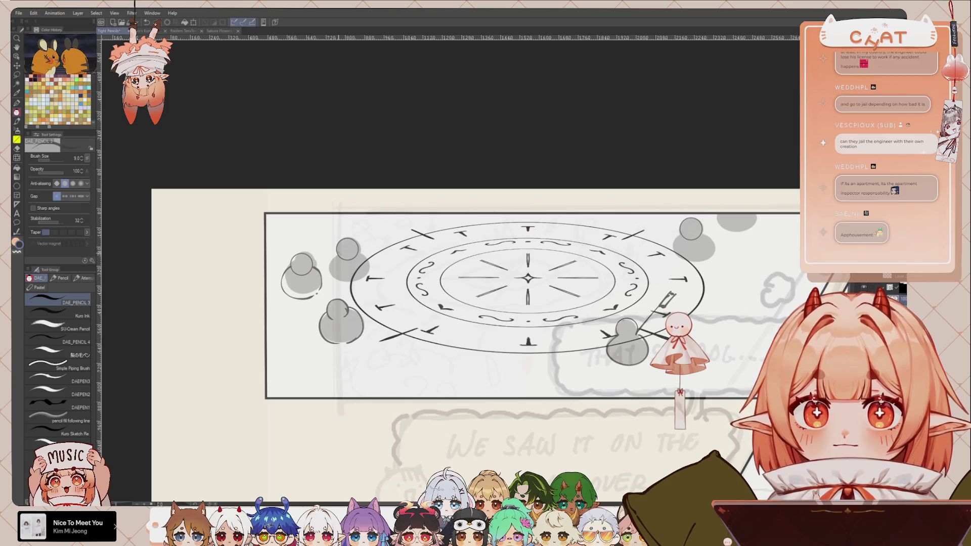
mouse_move(332, 253)
left_mouse_down()
mouse_move(326, 277)
mouse_move(362, 276)
left_mouse_up()
key("ctrl+z")
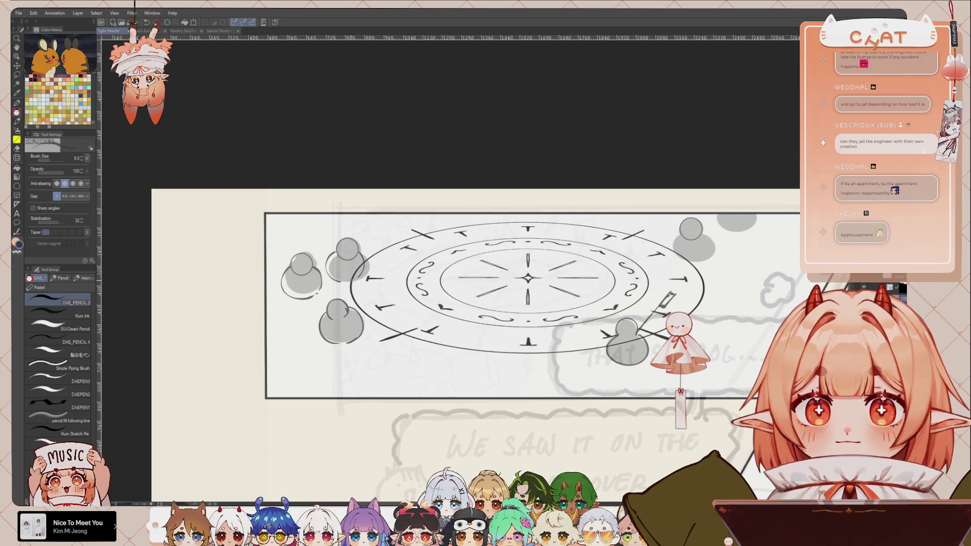
Draw a diagonal staff across the neighbouring grey blob, redoing it until the angle looks right
left_click_drag(317, 238, 362, 281)
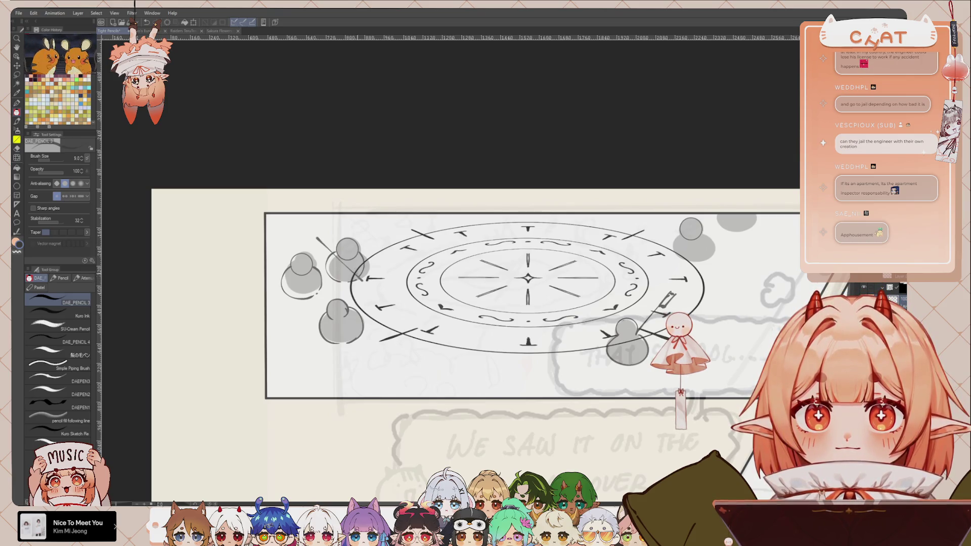
key("ctrl+z")
left_click_drag(314, 236, 362, 278)
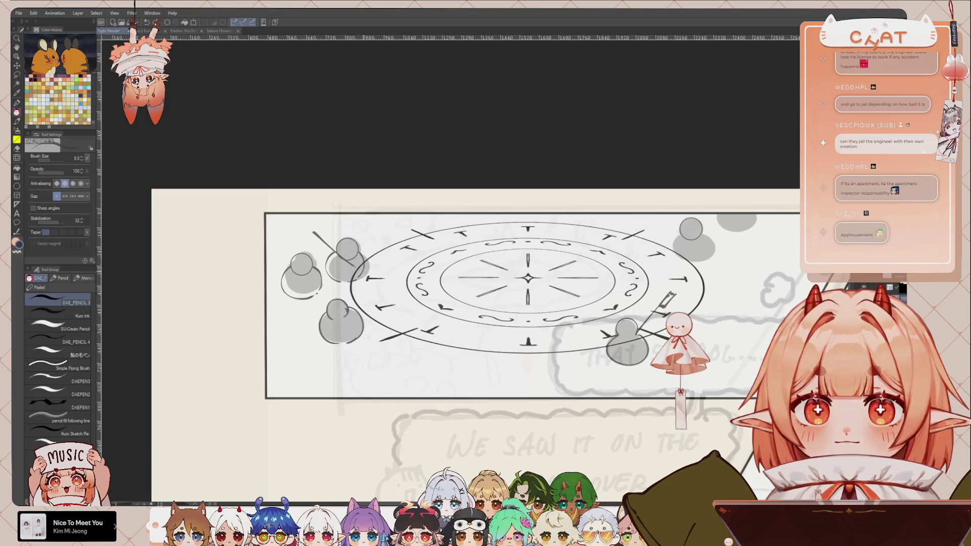
key("ctrl+z")
left_click_drag(311, 238, 371, 282)
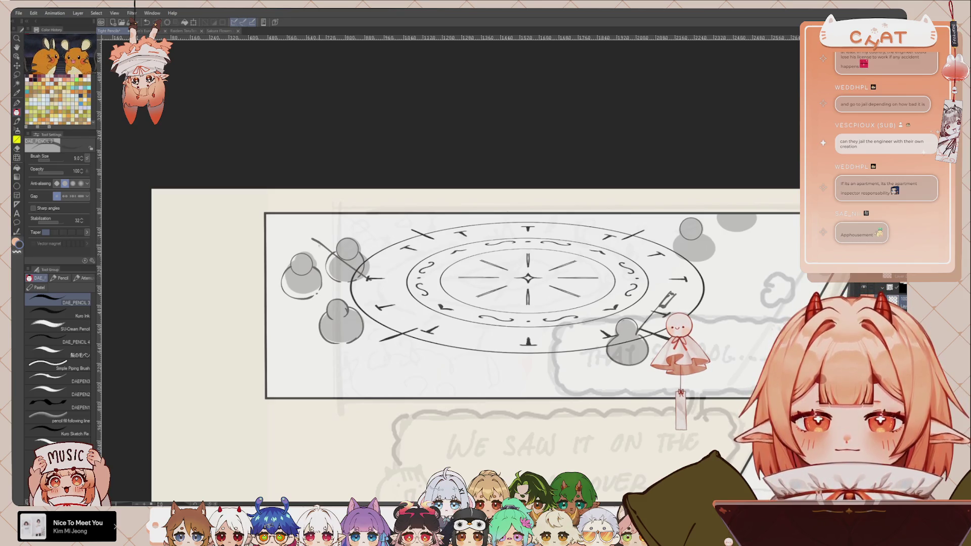
key("ctrl+z")
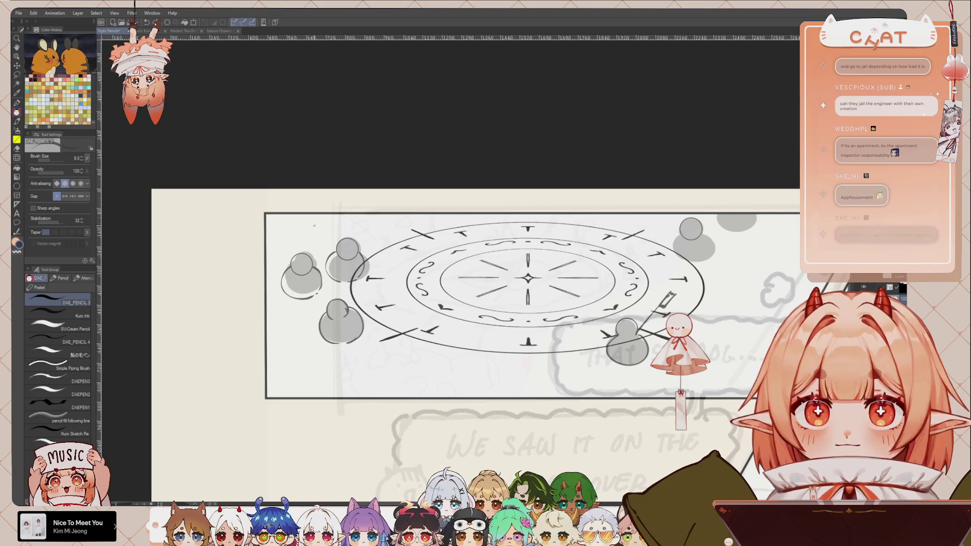
left_click_drag(314, 226, 362, 280)
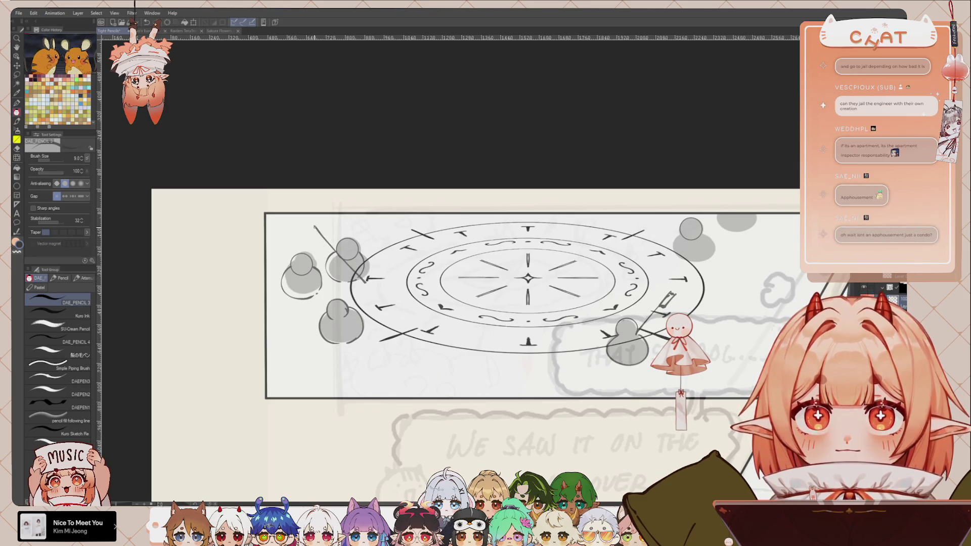
key("ctrl+z")
left_click_drag(314, 226, 362, 279)
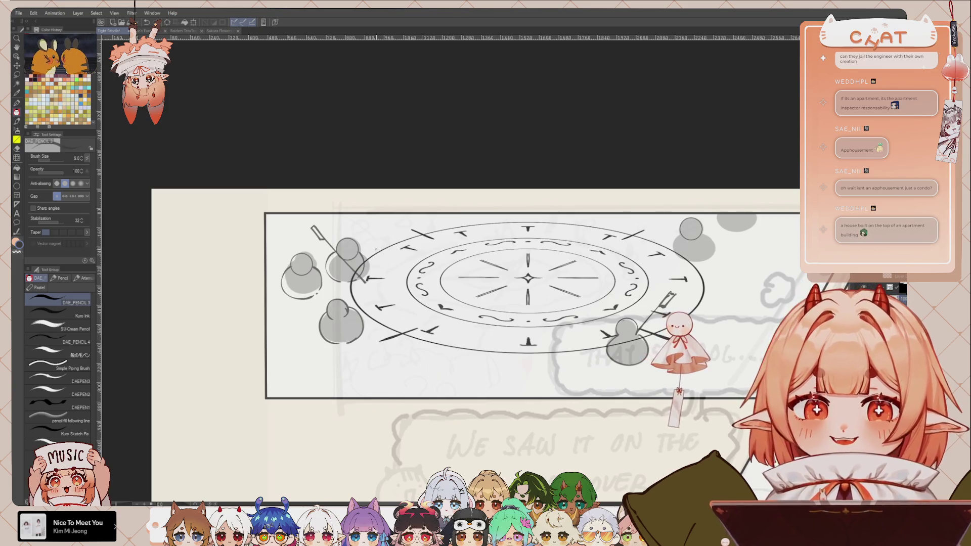
mouse_move(568, 298)
left_mouse_down()
mouse_move(562, 285)
mouse_move(579, 302)
left_mouse_up()
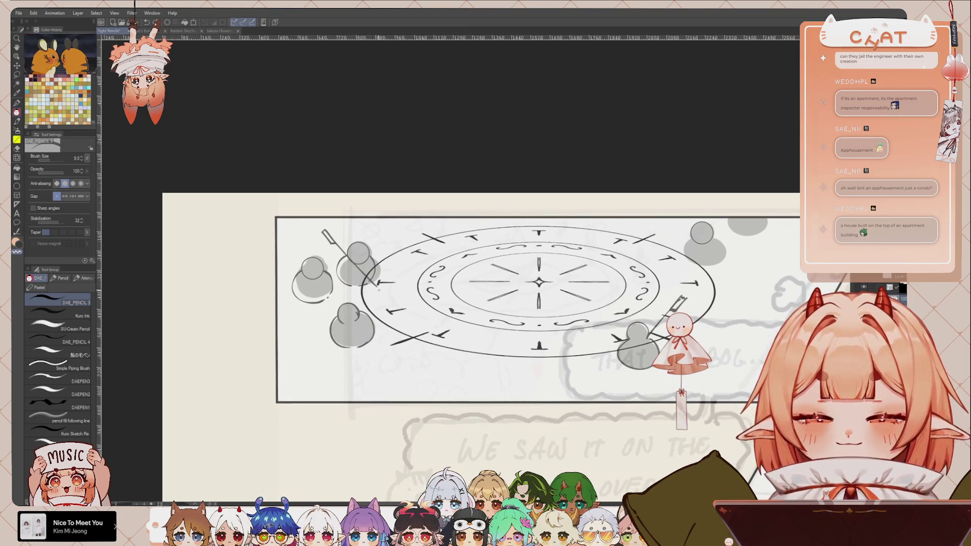
left_click_drag(658, 318, 604, 309)
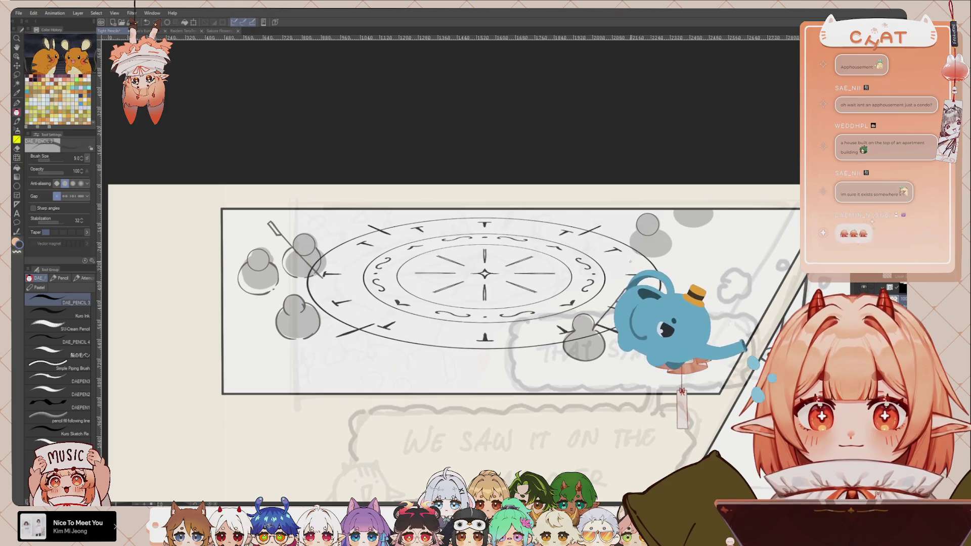
left_click_drag(605, 304, 595, 327)
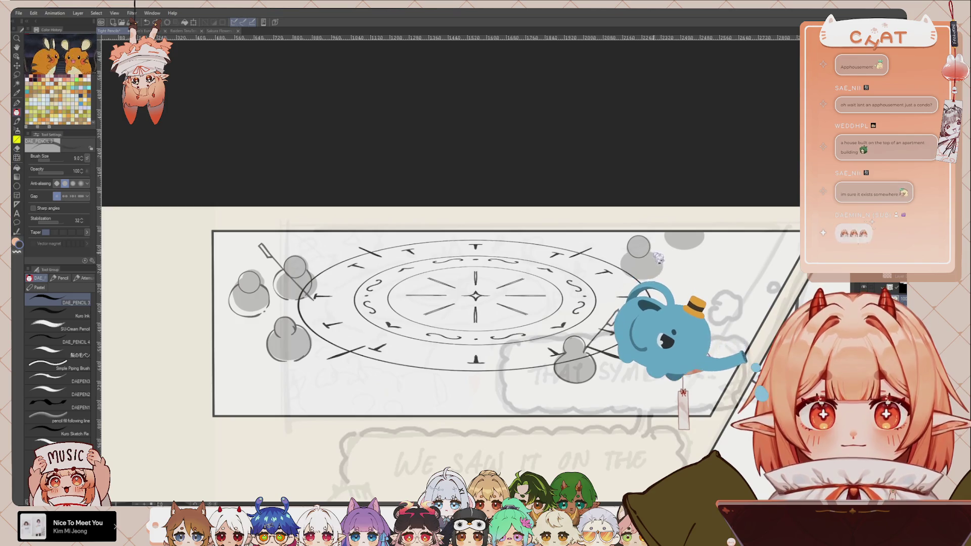
scroll(327, 246, "up", 1)
Lasso the two small top-left grey blobs and shrink them slightly with a transform
key("m")
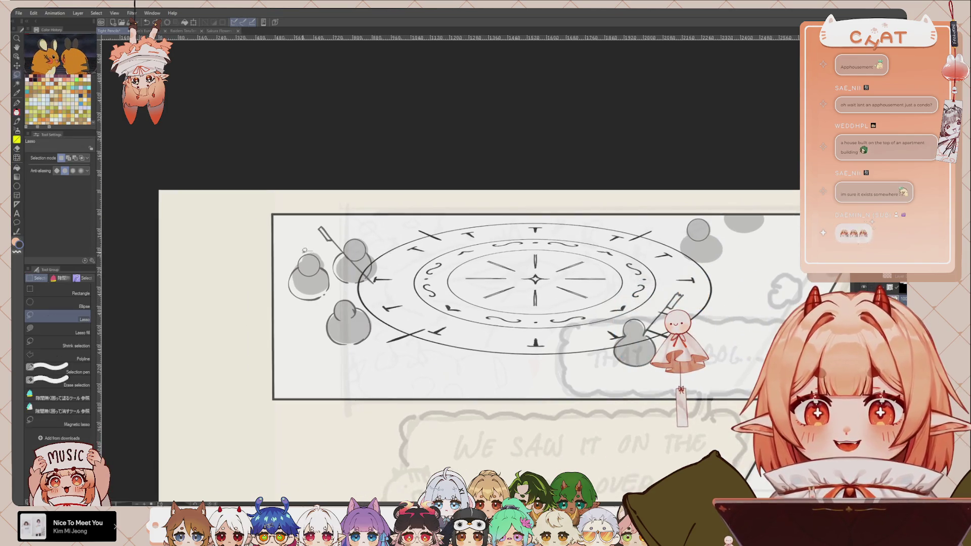
mouse_move(326, 246)
left_mouse_down()
mouse_move(322, 268)
mouse_move(324, 255)
left_mouse_up()
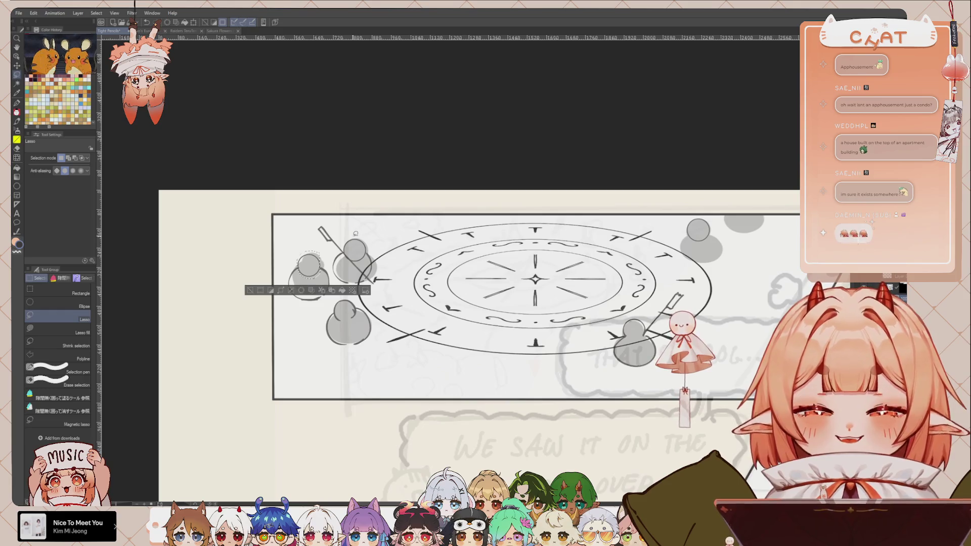
left_click_drag(349, 260, 368, 237)
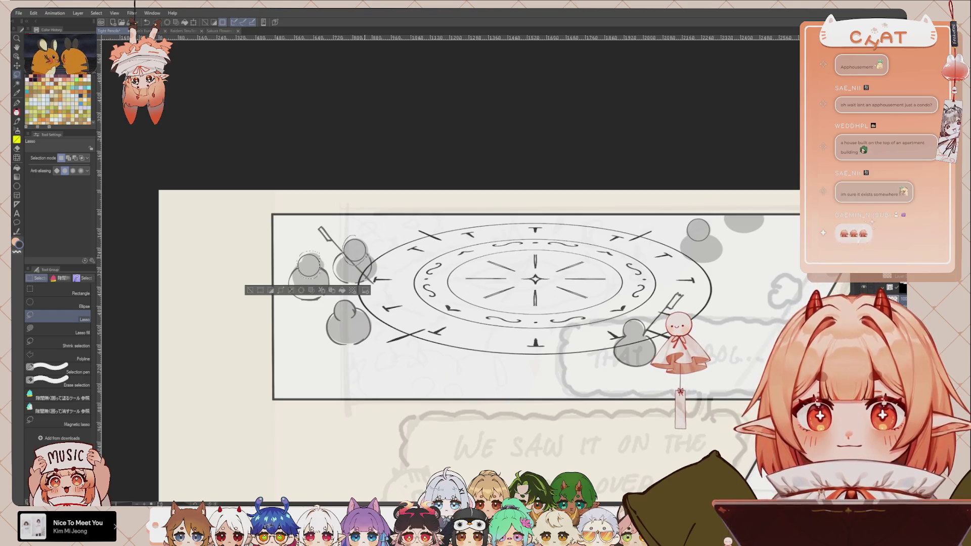
key("ctrl+t")
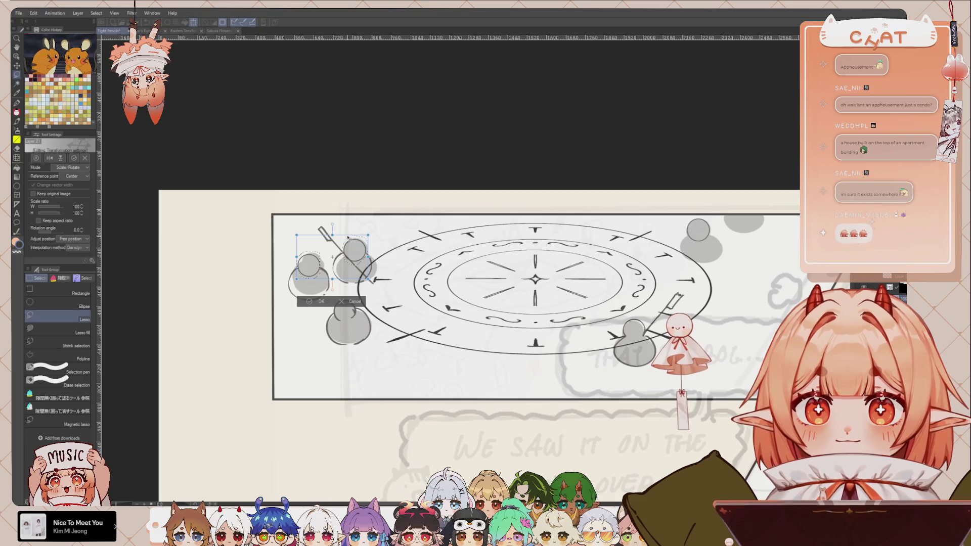
left_click_drag(368, 278, 365, 275)
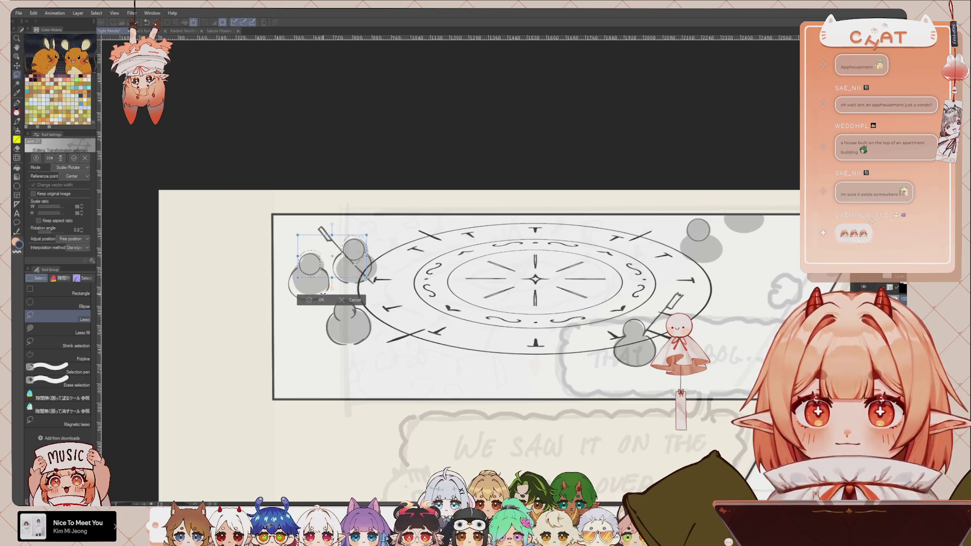
key("Return")
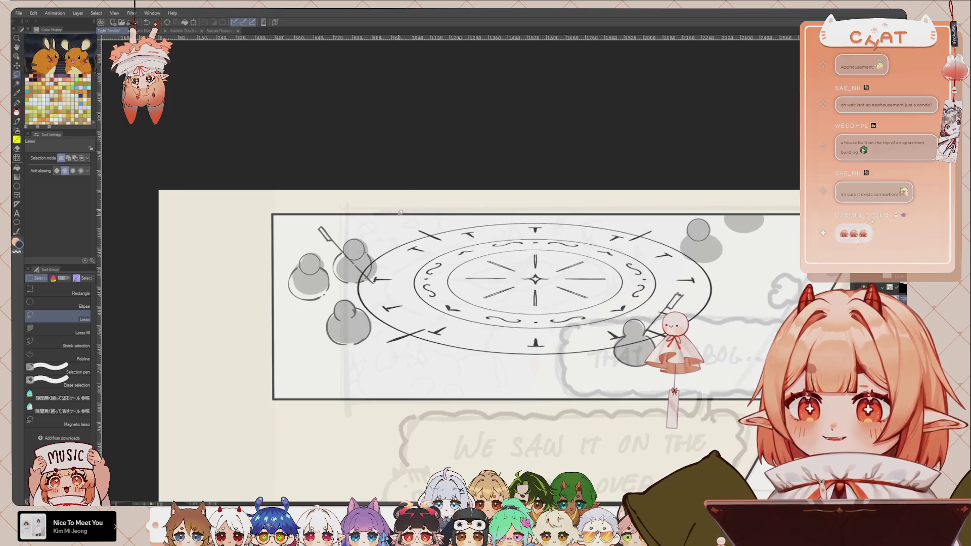
left_click_drag(405, 170, 382, 254)
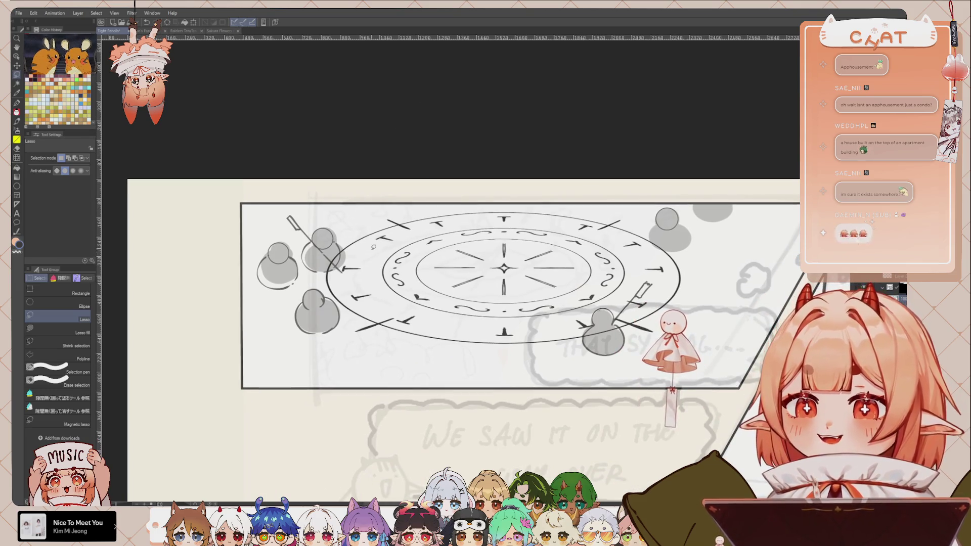
Zoom out to show the whole upper page, including the two-box reference photo
key("h")
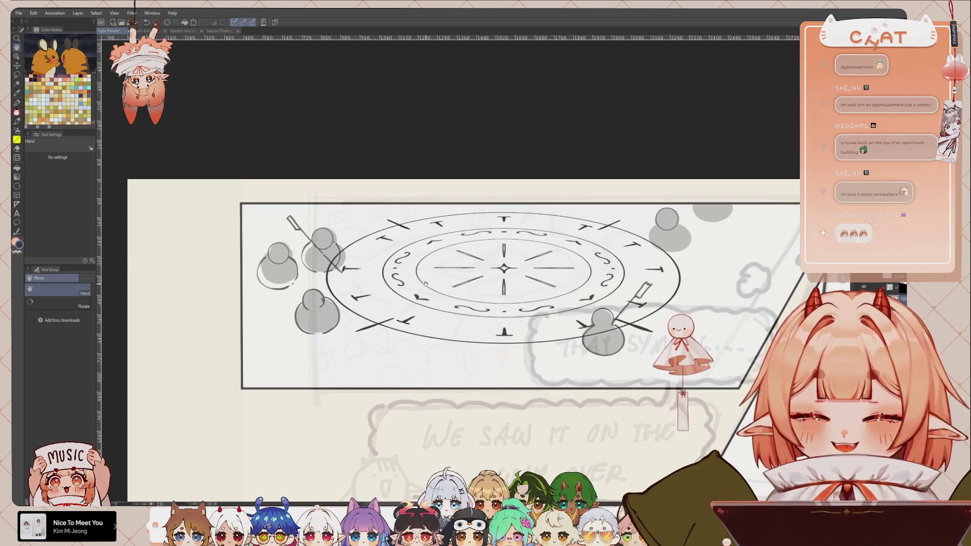
left_click_drag(425, 315, 430, 299)
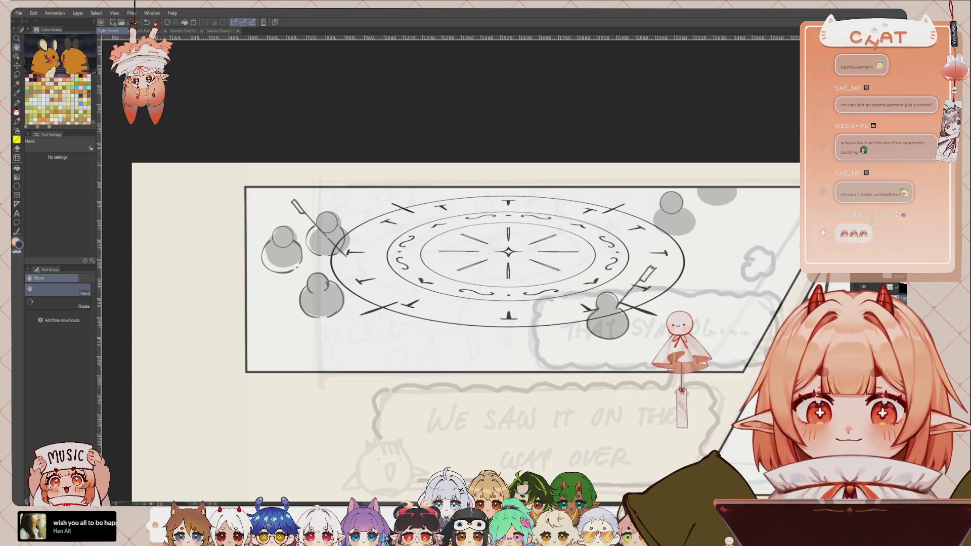
scroll(377, 292, "down", 2)
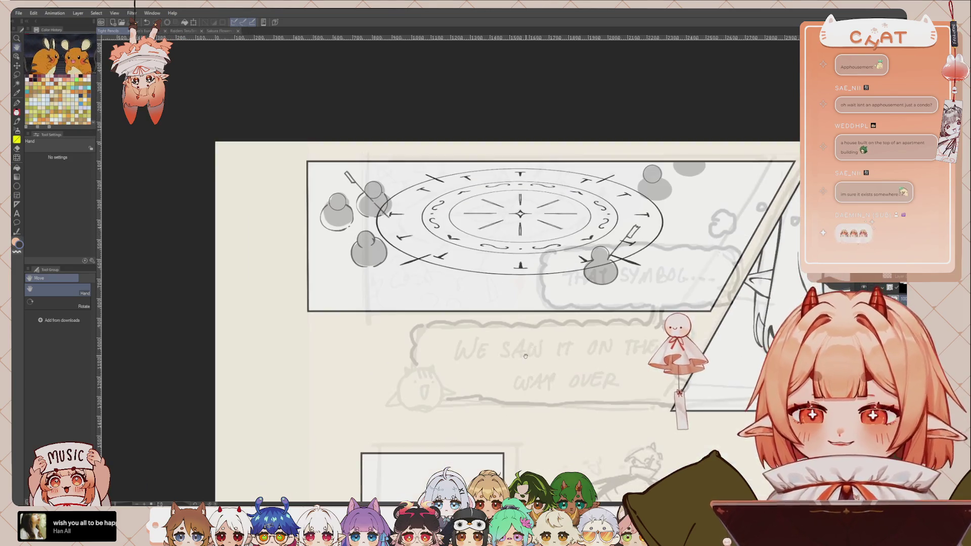
scroll(401, 284, "down", 2)
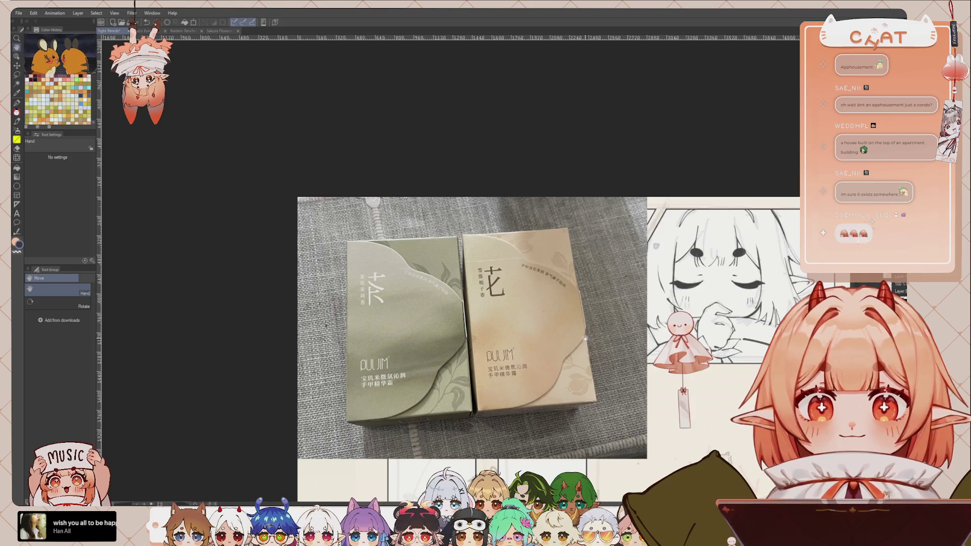
Zoom into the product-box photo and select the DAEPEN3 pen brush
scroll(600, 323, "up", 2)
scroll(600, 323, "up", 1)
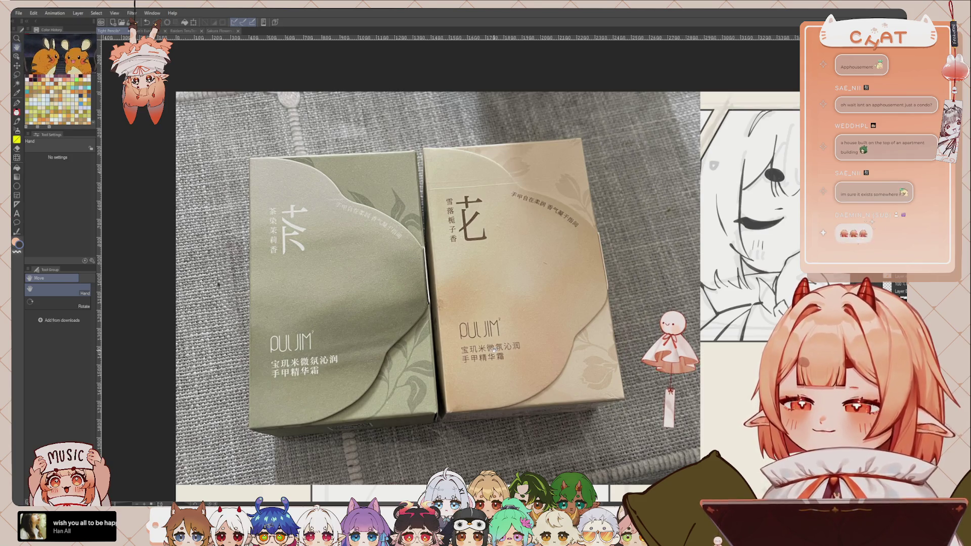
left_click_drag(312, 272, 346, 265)
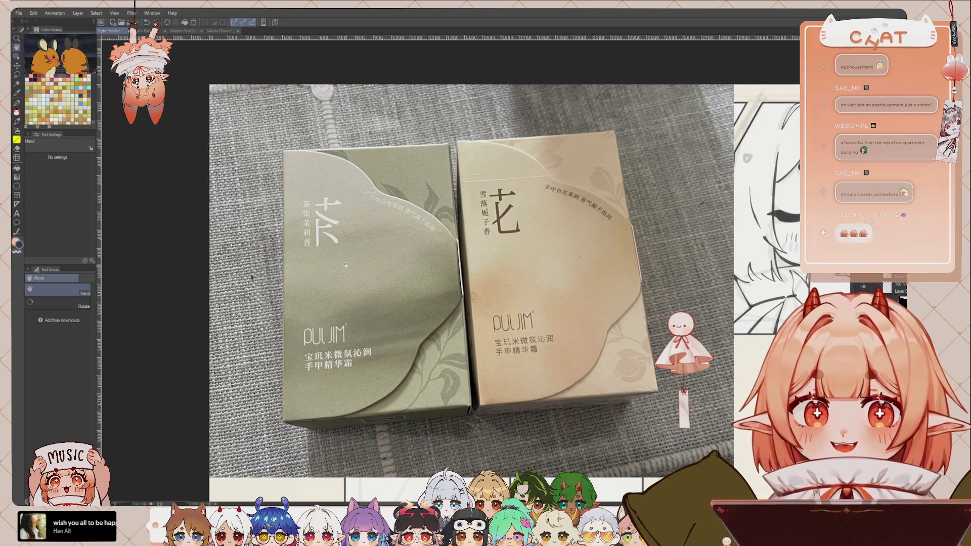
key("p")
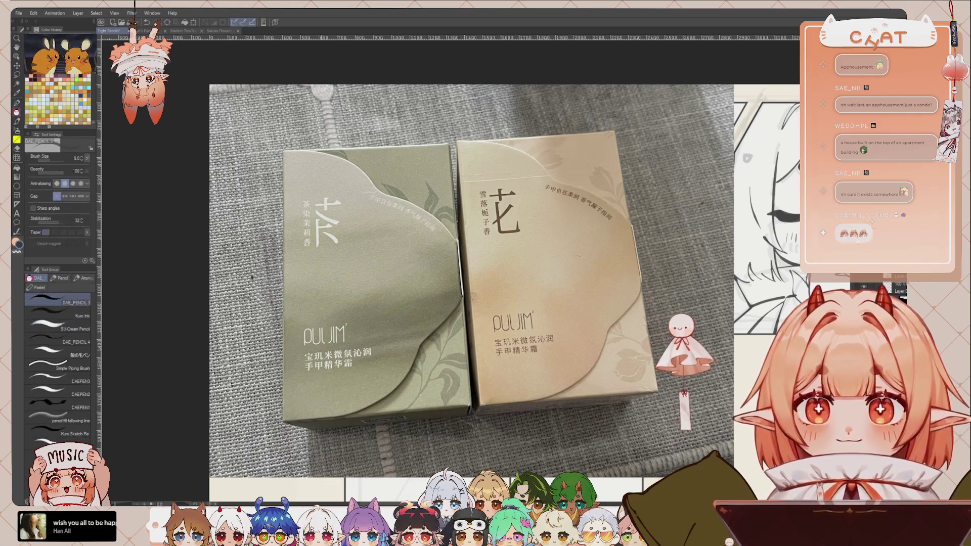
left_click(61, 380)
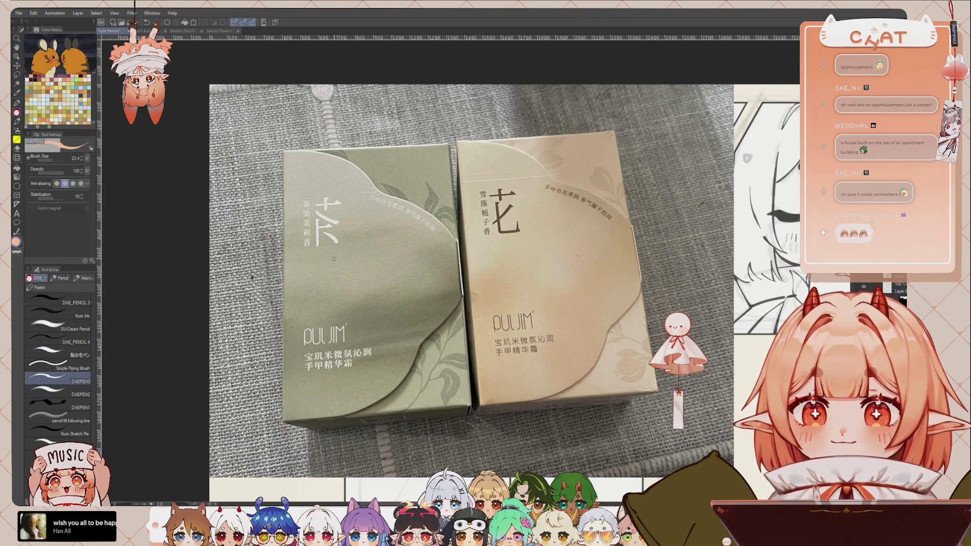
Pick a grey from the photo and letter JASMINE on the green box and GARDENIA on the beige box
left_click(315, 272, "alt")
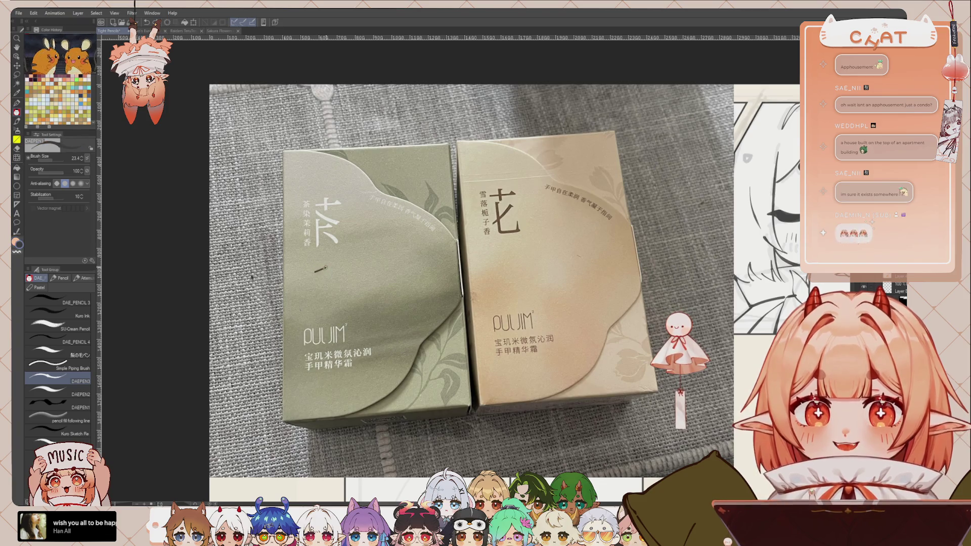
left_click_drag(328, 272, 380, 259)
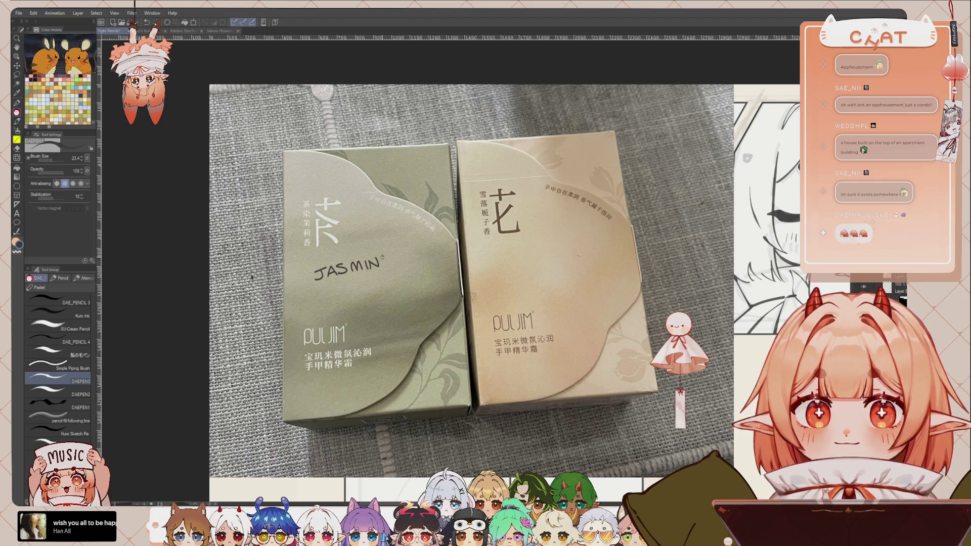
left_click_drag(507, 263, 504, 269)
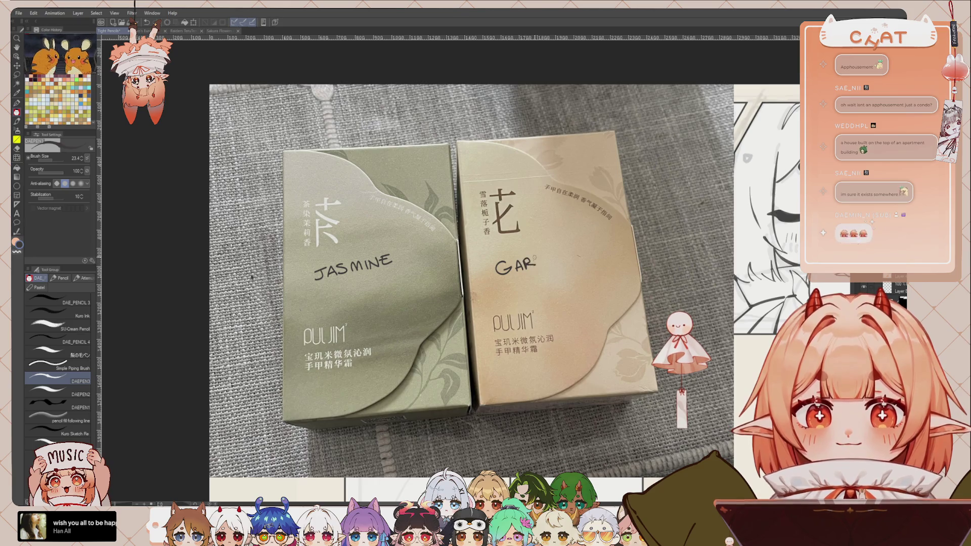
key("ctrl+z")
key("ctrl+z")
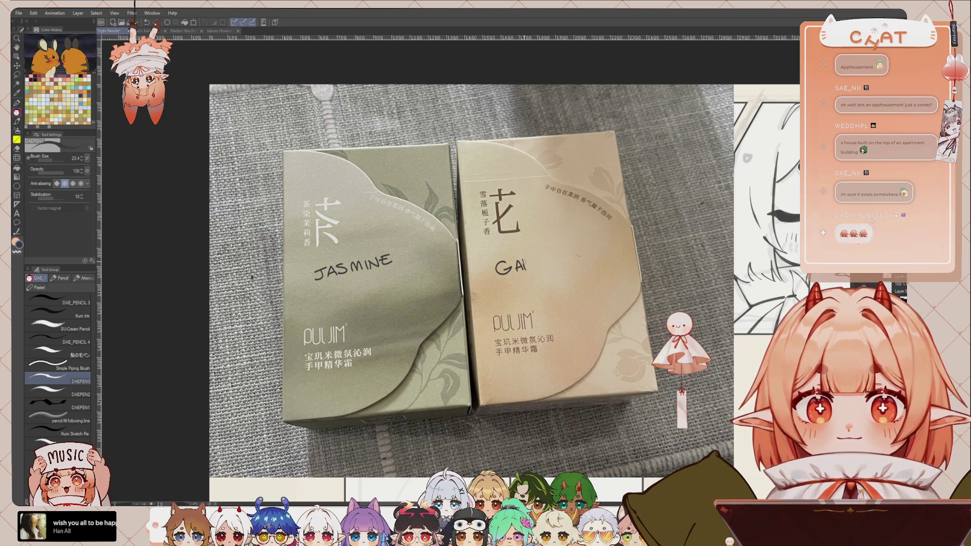
left_click_drag(524, 262, 532, 264)
left_click_drag(552, 257, 576, 251)
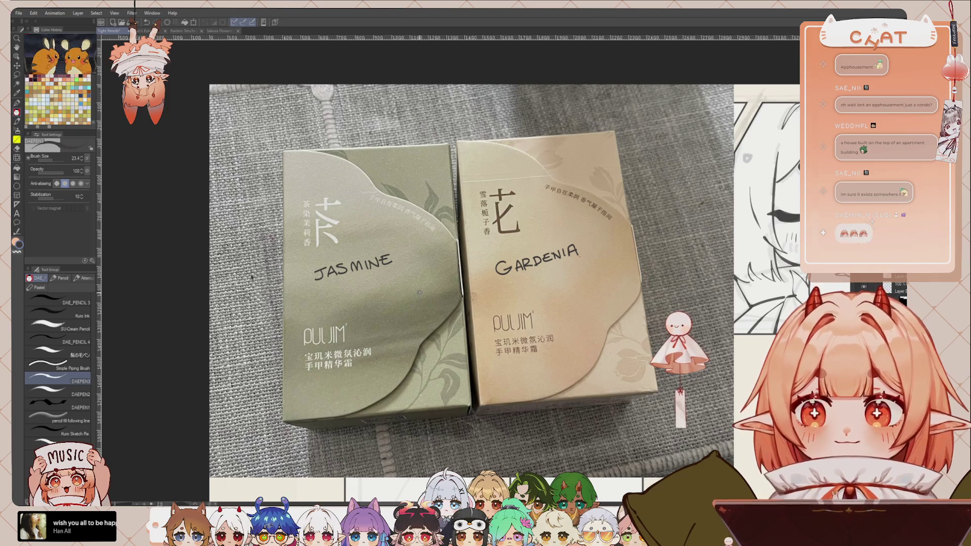
key("space")
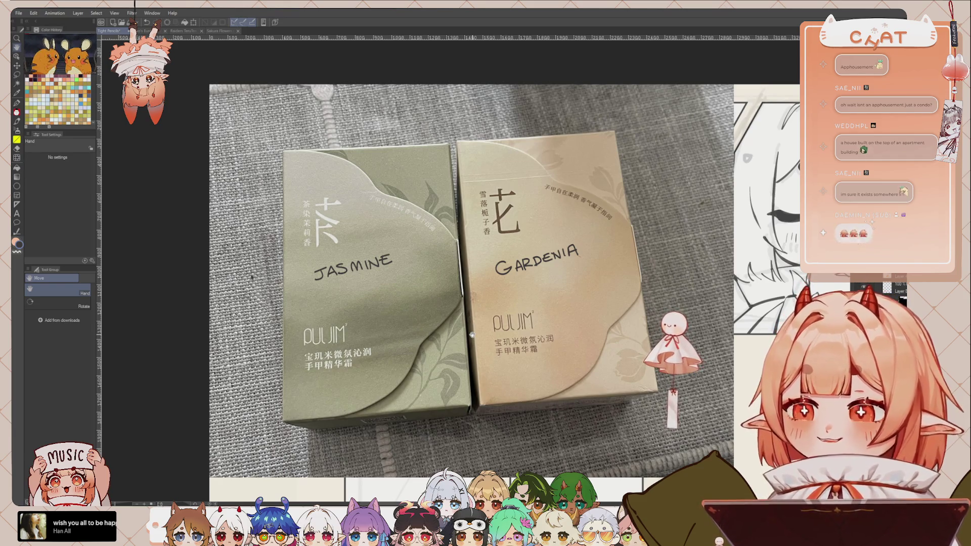
left_click_drag(406, 312, 408, 307)
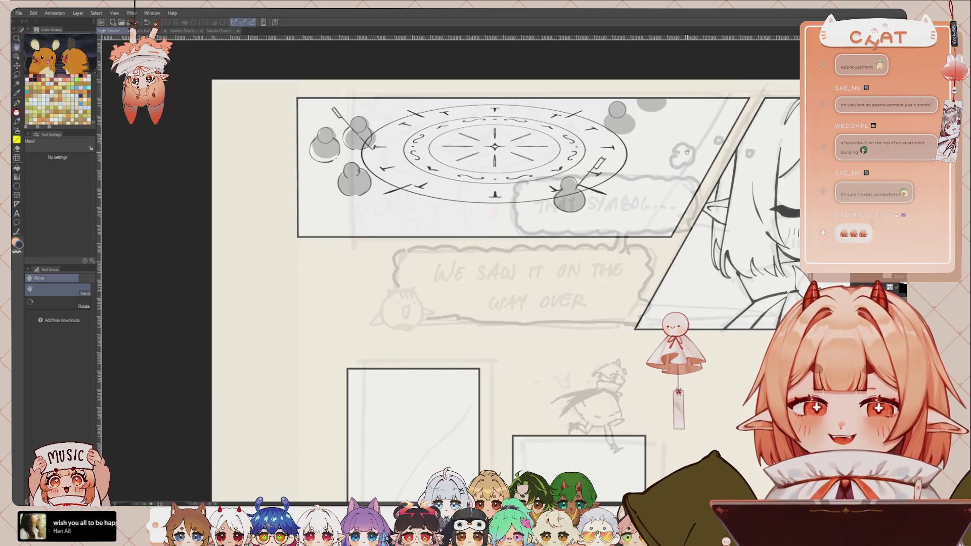
Pan the view from the labelled photo back to the comic page
left_click_drag(655, 246, 627, 282)
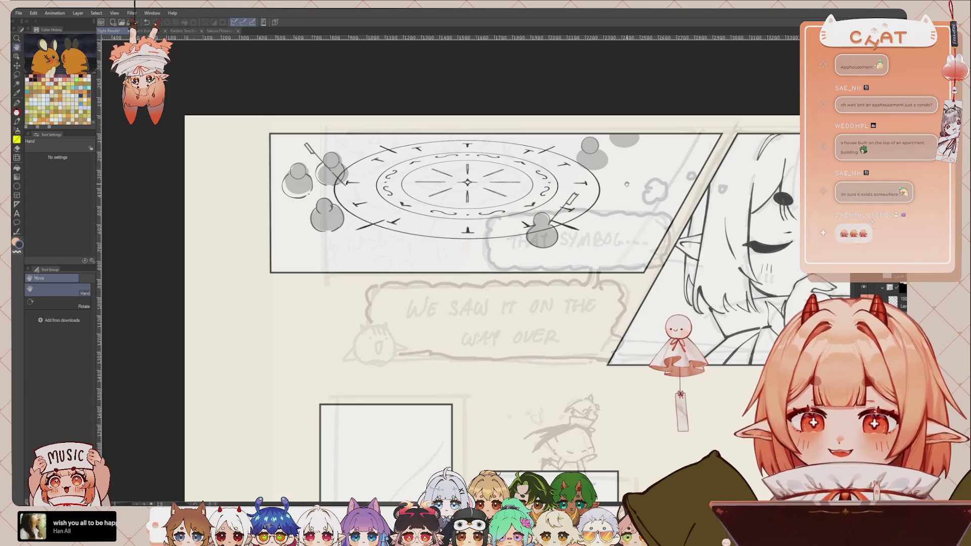
key("p")
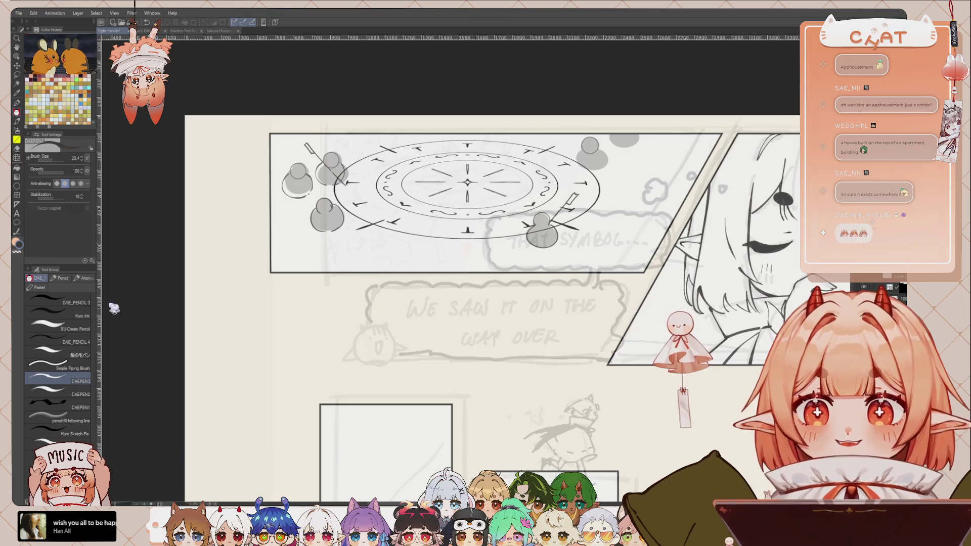
Choose the DAE_PENCIL 3 brush and zoom in close on the magic-circle panel
left_click(71, 301)
left_click_drag(160, 189, 166, 209)
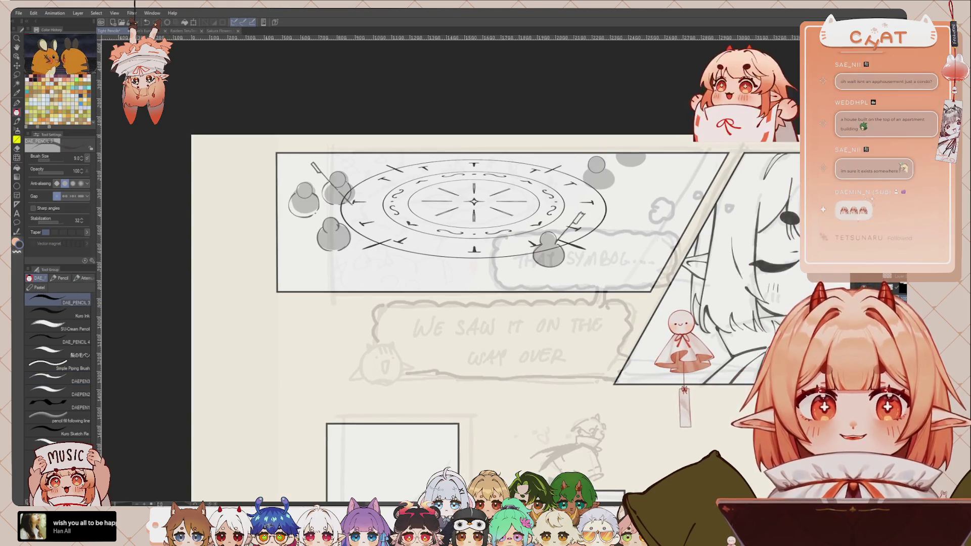
scroll(475, 280, "up", 2)
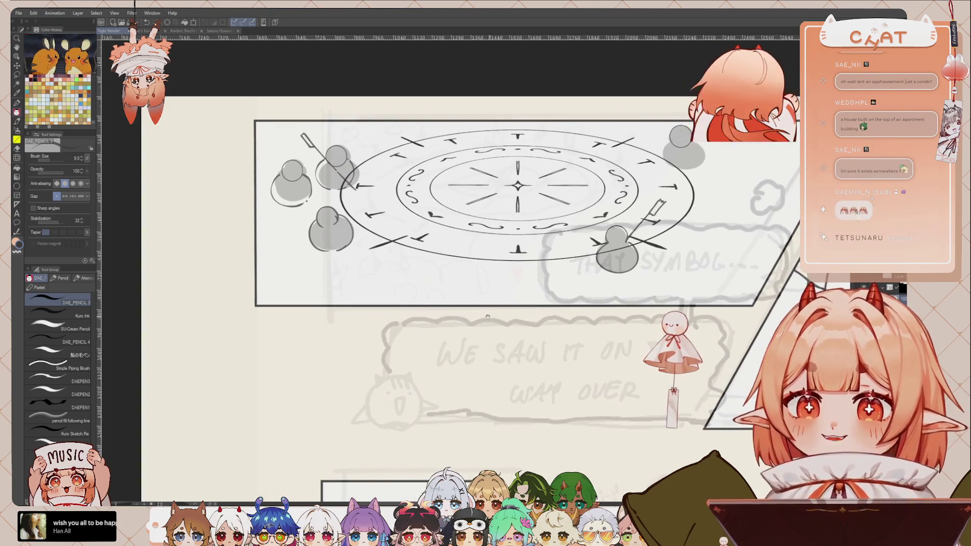
scroll(464, 314, "up", 1)
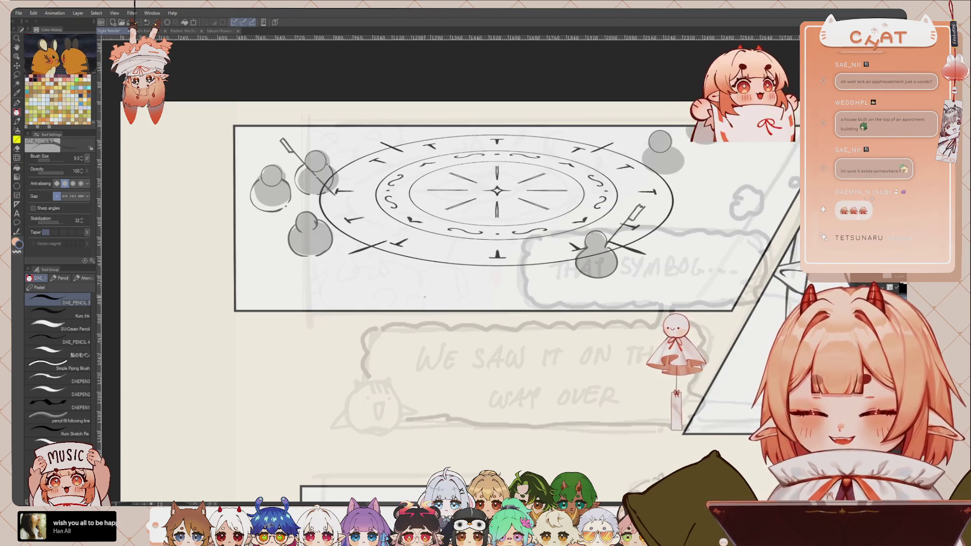
left_click_drag(418, 295, 428, 315)
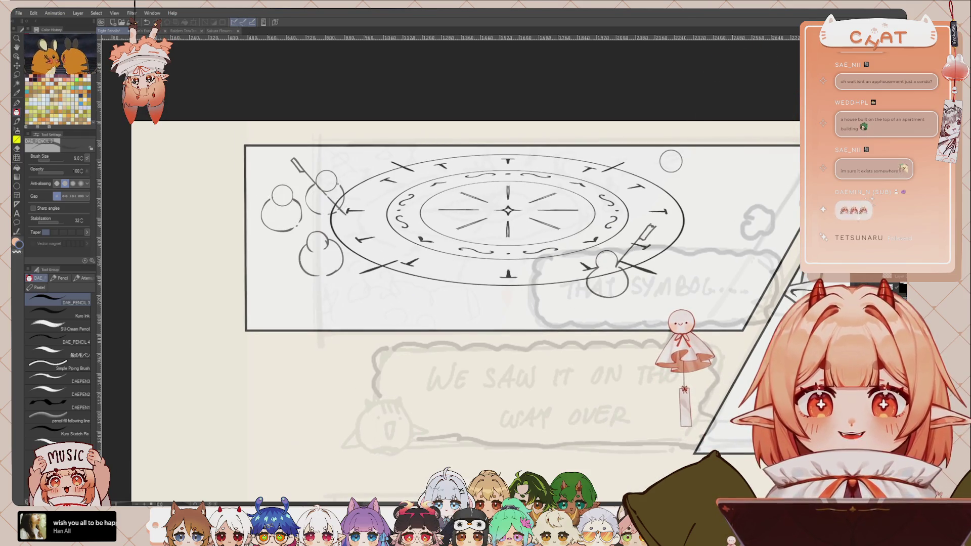
left_click_drag(690, 261, 655, 279)
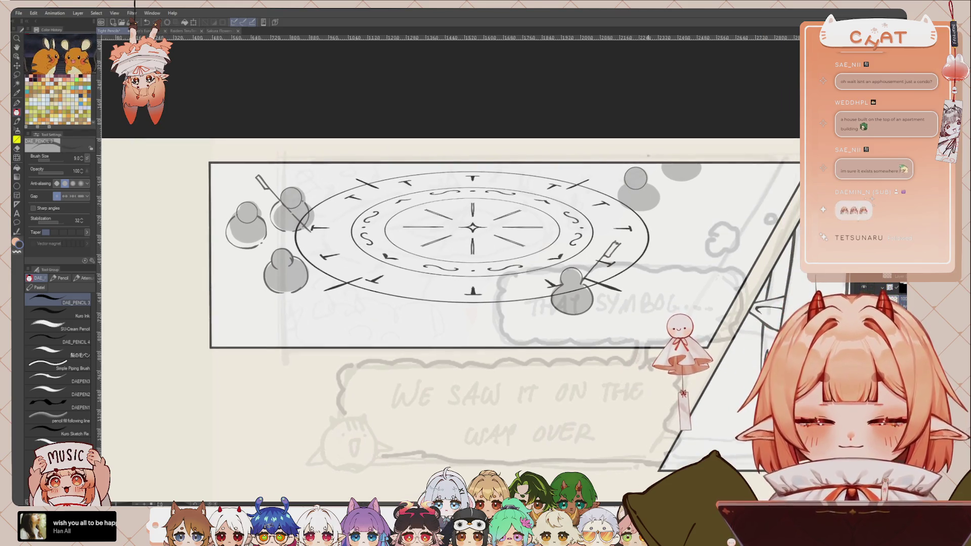
Lasso the top-right grey blob, shrink it to 91%, and return to the pencil
key("m")
left_click_drag(638, 149, 646, 175)
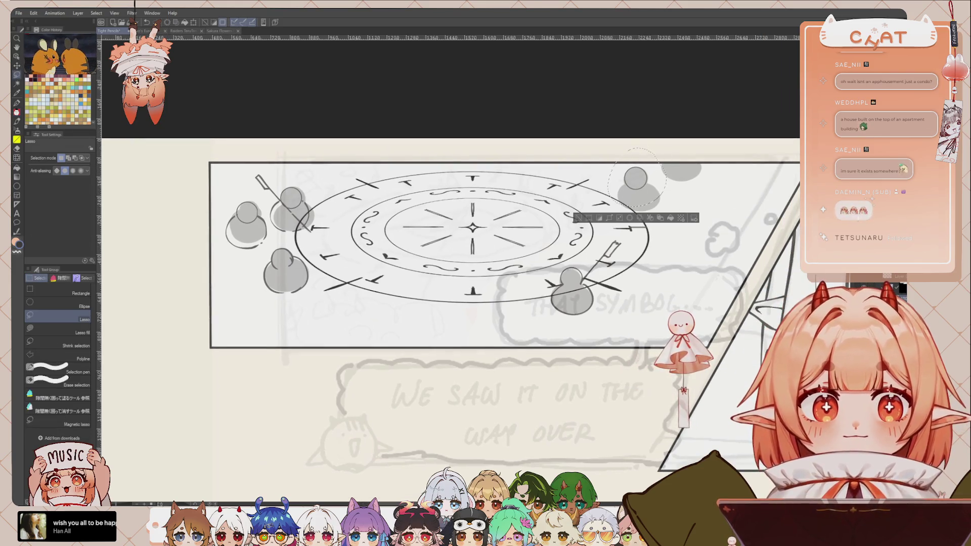
left_click(609, 217)
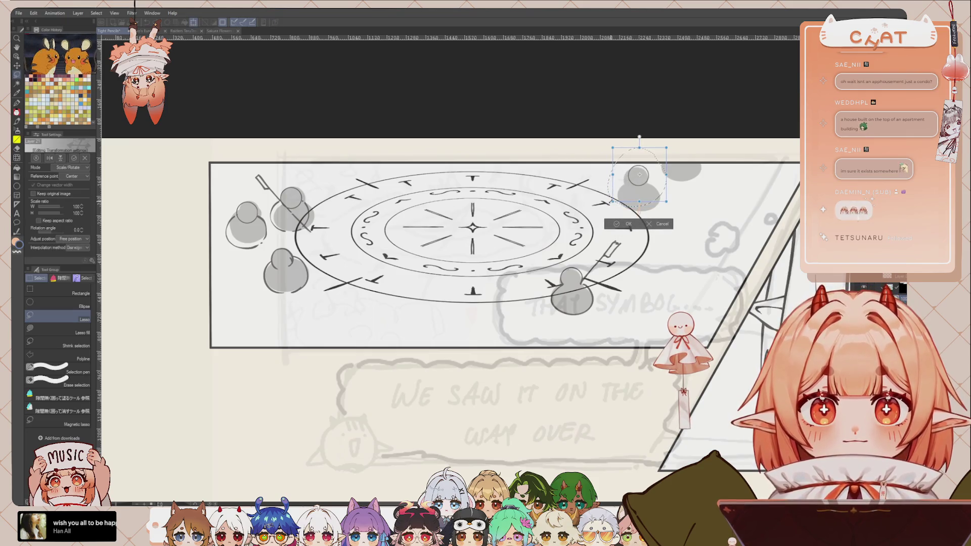
left_click_drag(608, 206, 611, 204)
left_click(626, 226)
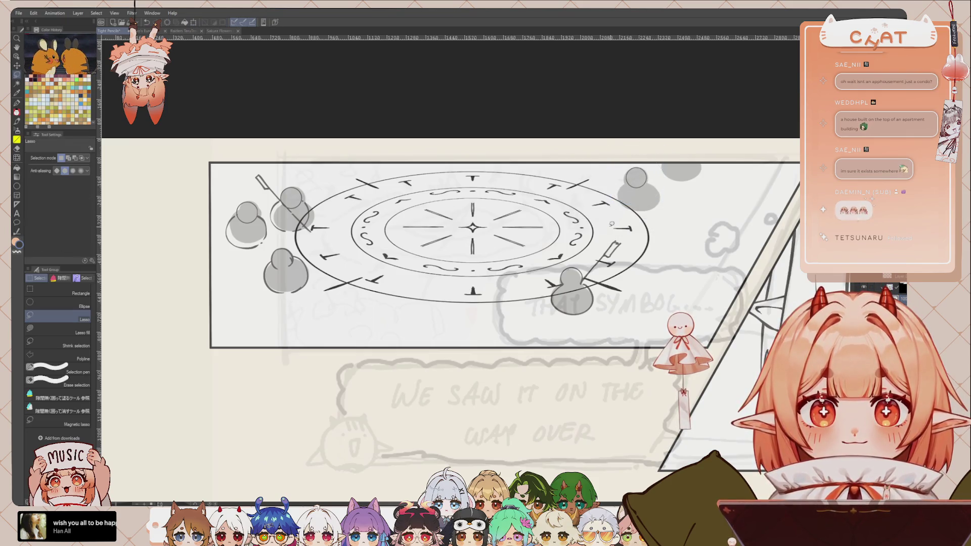
scroll(642, 225, "up", 2)
scroll(653, 222, "up", 2)
key("p")
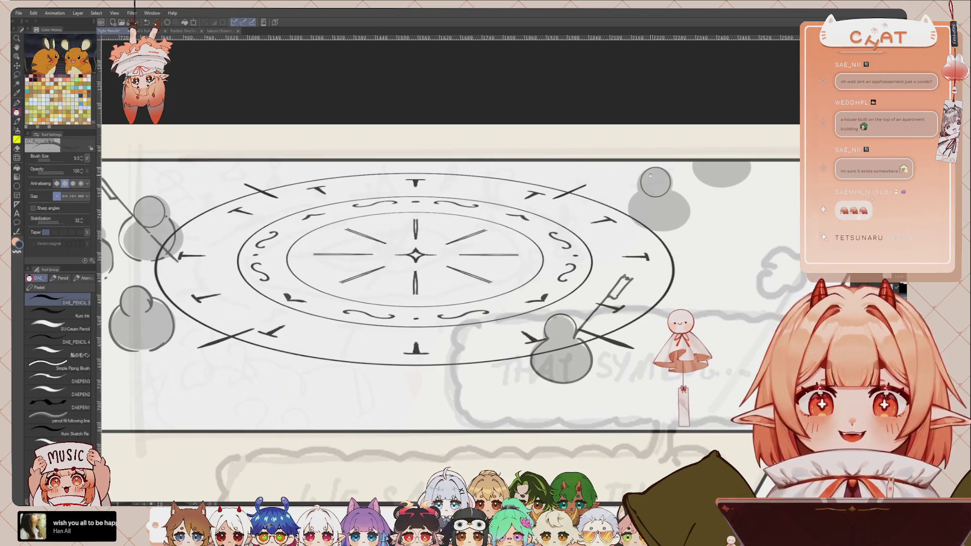
left_click_drag(657, 222, 643, 228)
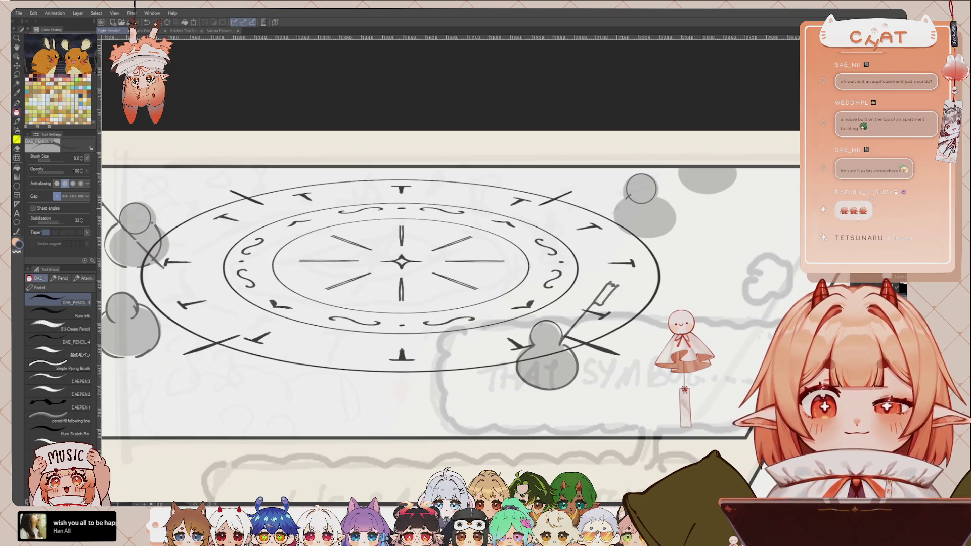
Outline the left edge of the grey pawn, redrawing until it sits right
mouse_move(627, 200)
left_mouse_down()
mouse_move(611, 214)
mouse_move(621, 236)
left_mouse_up()
key("ctrl+z")
key("ctrl+z")
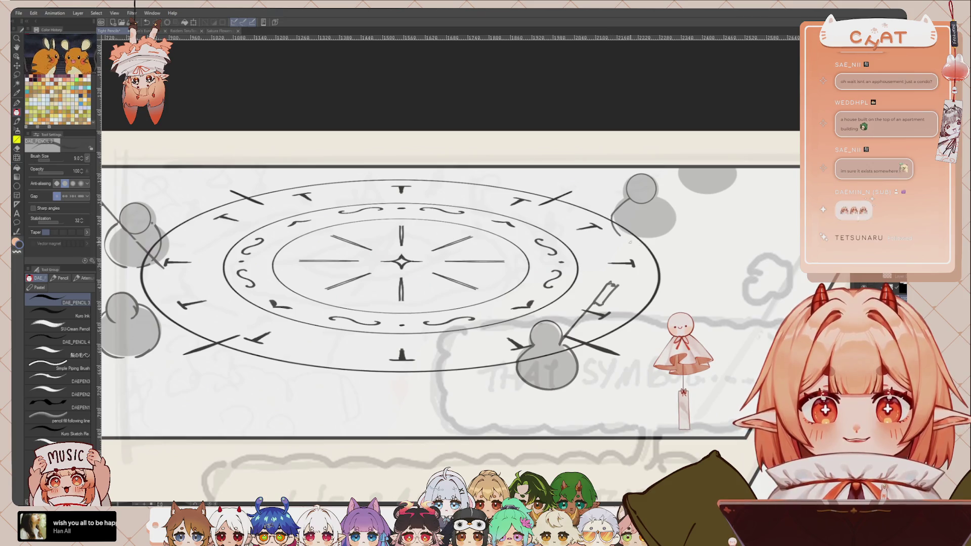
key("ctrl+z")
key("ctrl+z")
left_click_drag(637, 200, 627, 238)
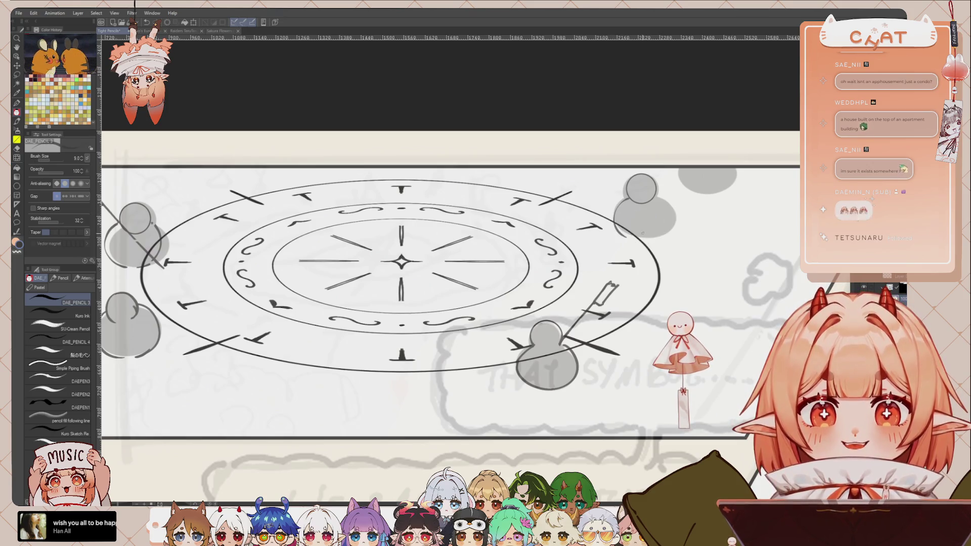
key("ctrl+z")
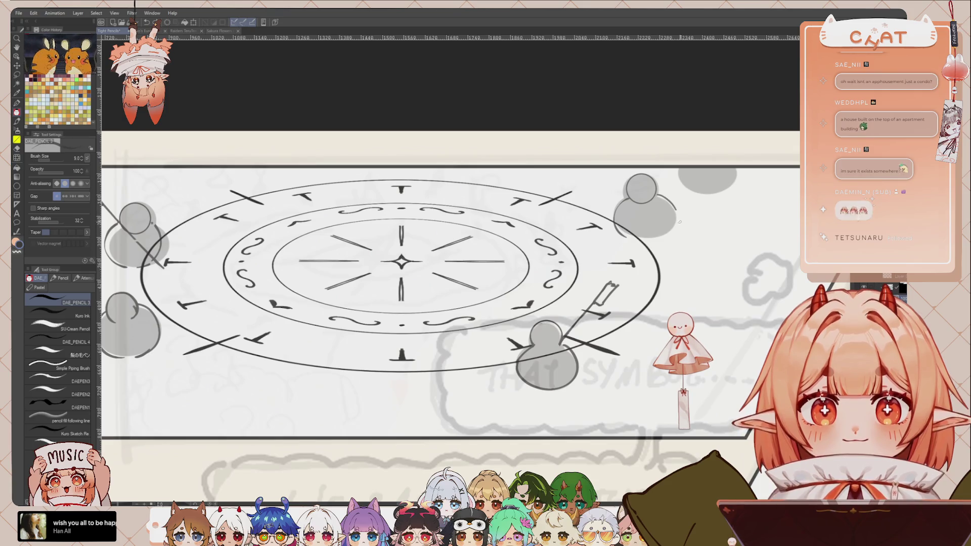
left_click_drag(668, 195, 675, 235)
key("ctrl+z")
key("ctrl+z")
left_click_drag(626, 196, 621, 234)
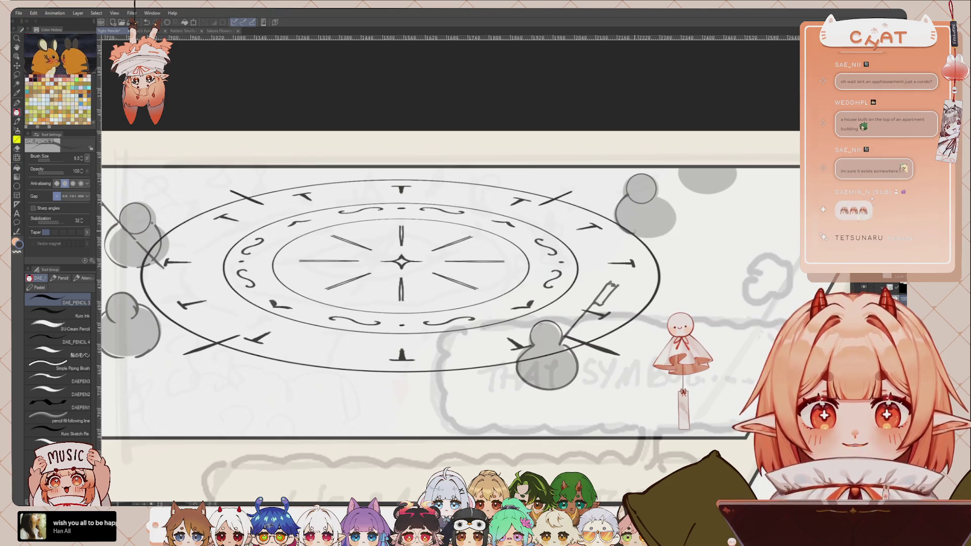
Ink a dark outline down the grey pawn's right side, retrying until it fits
left_click_drag(659, 191, 652, 233)
key("ctrl+z")
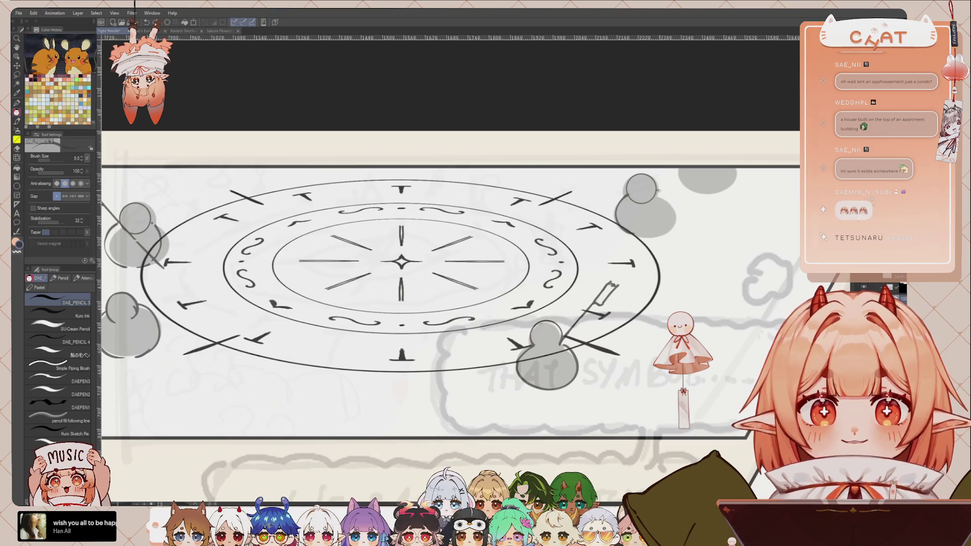
left_click_drag(659, 191, 645, 231)
key("ctrl+z")
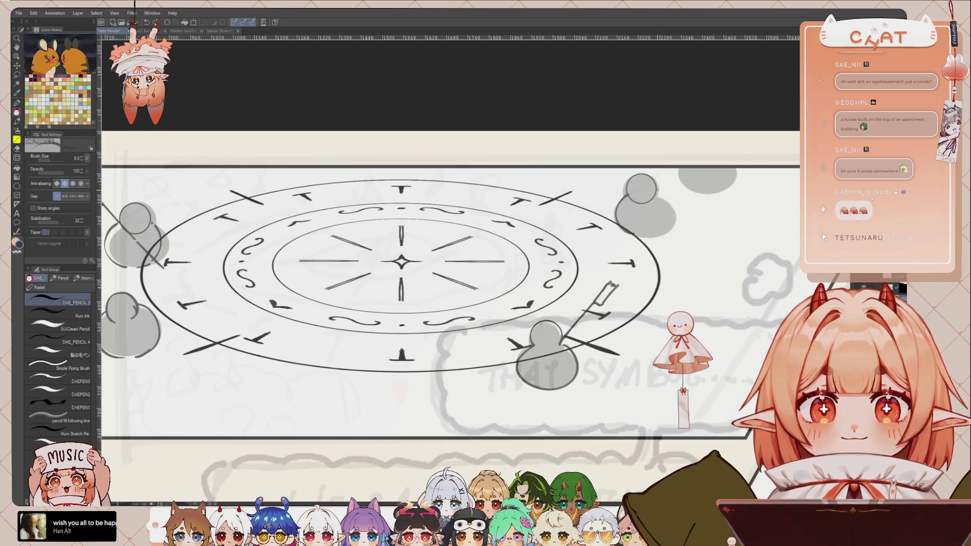
left_click_drag(666, 191, 657, 234)
key("ctrl+z")
left_click_drag(657, 189, 642, 234)
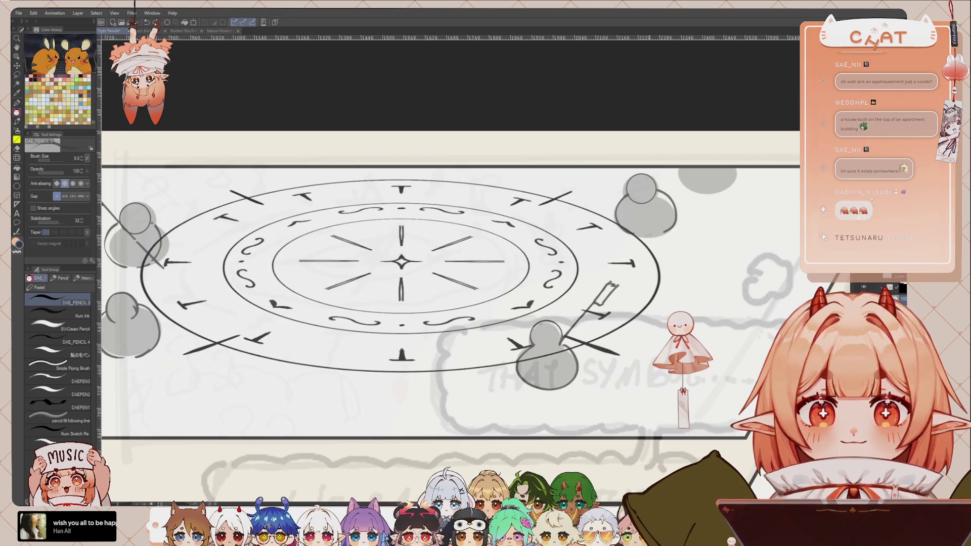
key("ctrl+z")
mouse_move(658, 189)
left_mouse_down()
mouse_move(675, 223)
mouse_move(650, 237)
left_mouse_up()
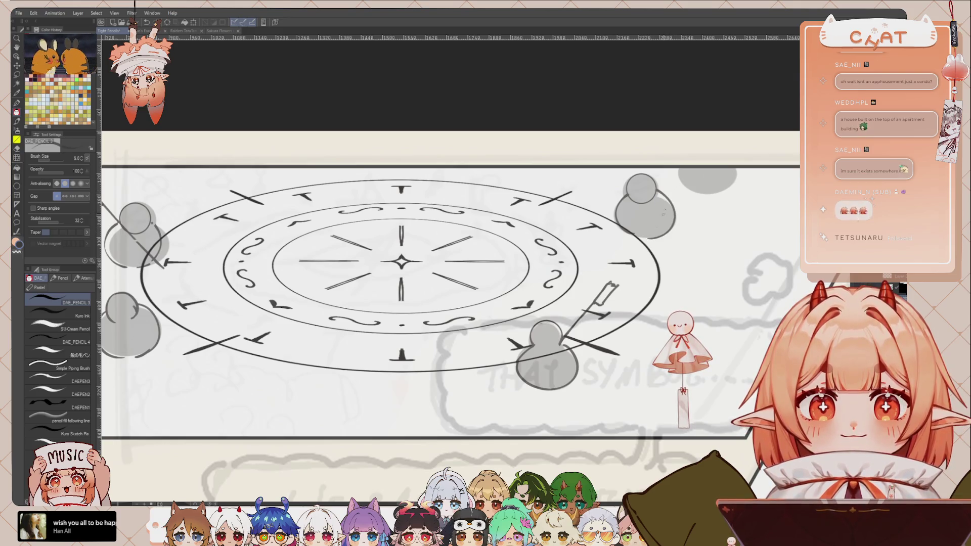
key("ctrl+z")
left_click_drag(658, 190, 647, 237)
scroll(450, 283, "down", 2)
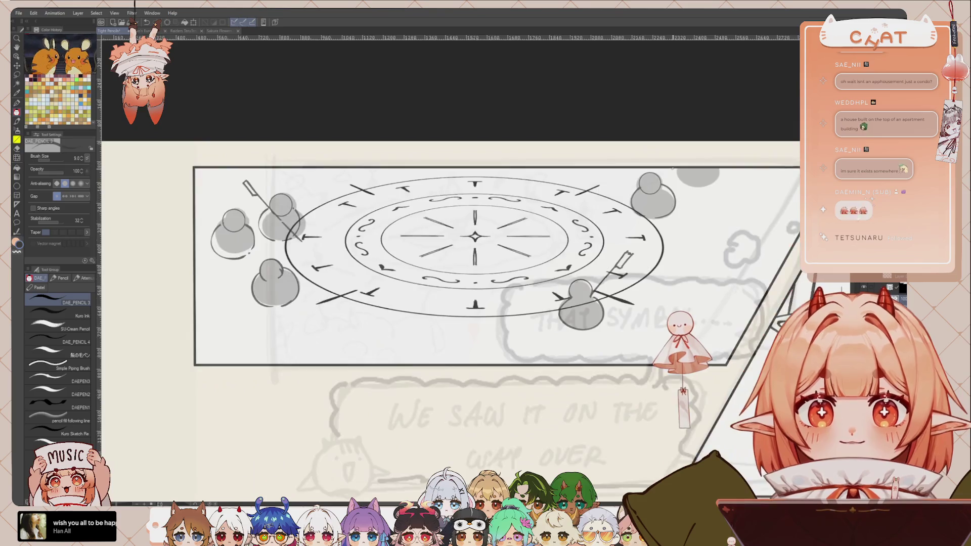
Zoom out to survey the lower page, then zoom back into the magic-circle panel
scroll(450, 283, "down", 2)
scroll(450, 283, "down", 1)
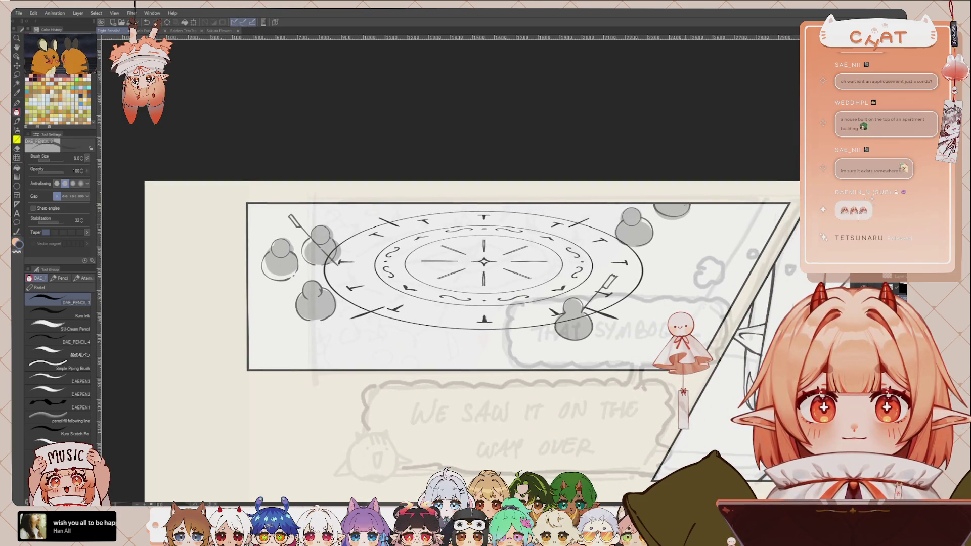
left_click_drag(588, 306, 598, 272)
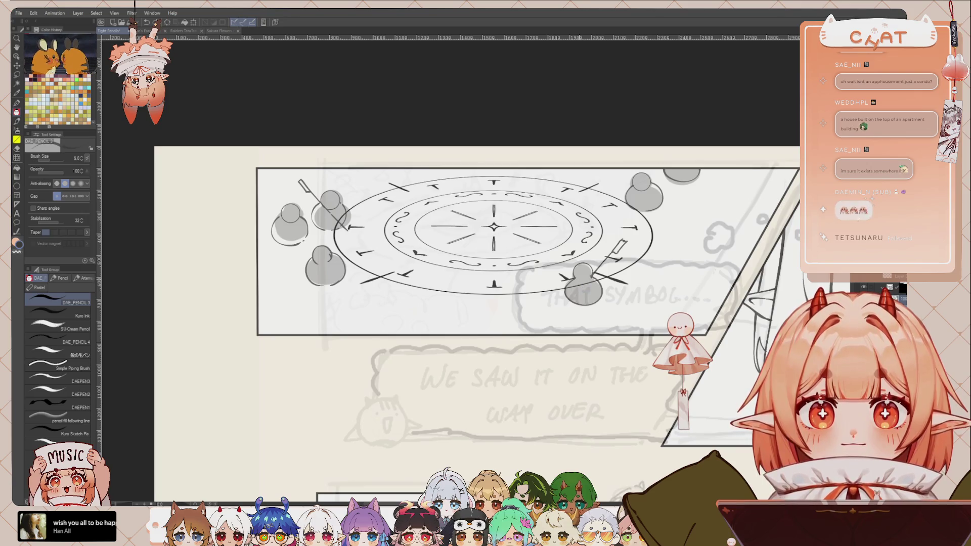
left_click_drag(455, 253, 498, 295)
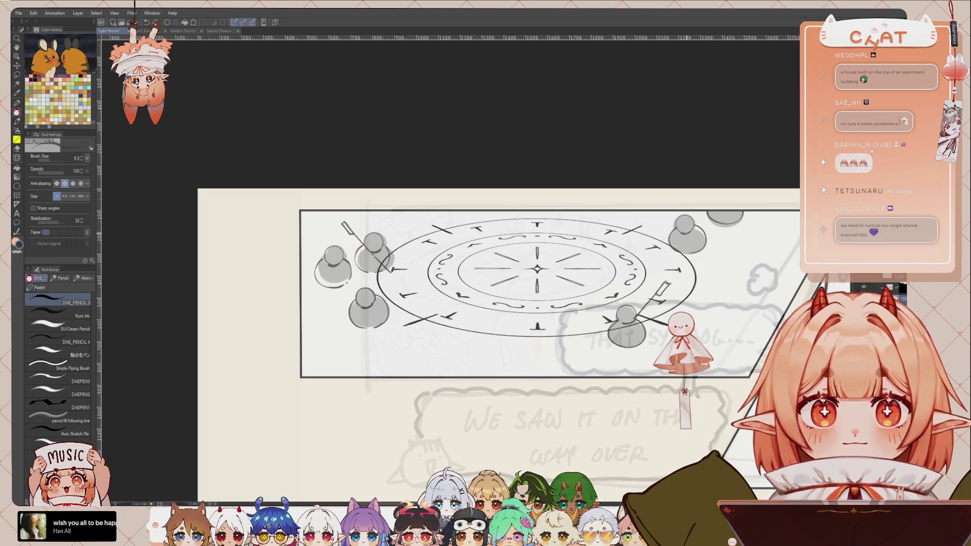
scroll(590, 275, "down", 1)
scroll(590, 275, "down", 1)
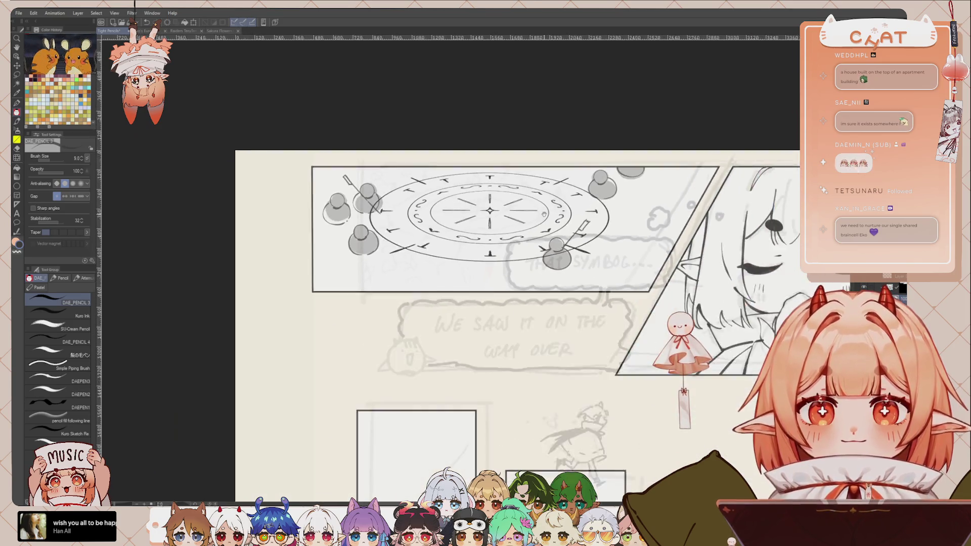
scroll(590, 274, "down", 2)
scroll(590, 275, "down", 1)
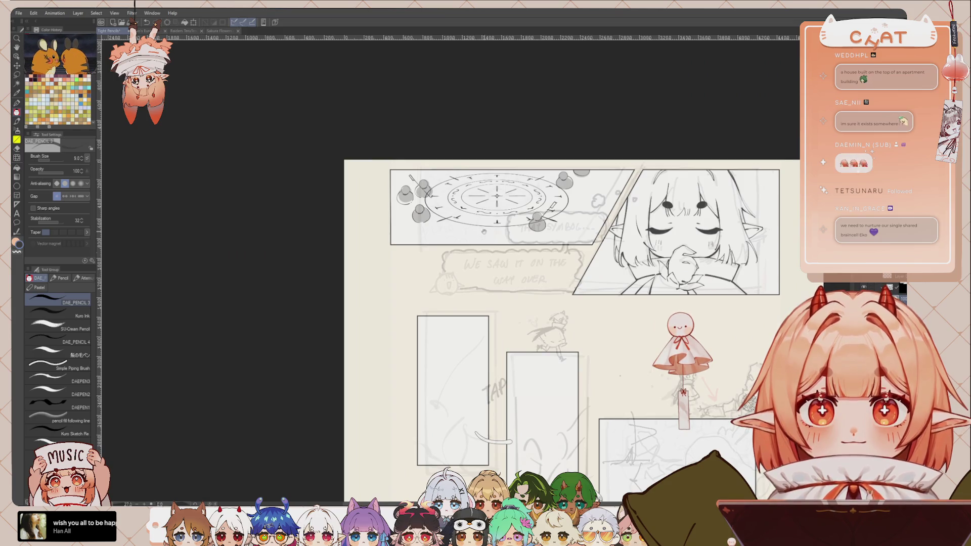
scroll(463, 166, "up", 1)
scroll(463, 165, "up", 2)
scroll(462, 165, "up", 1)
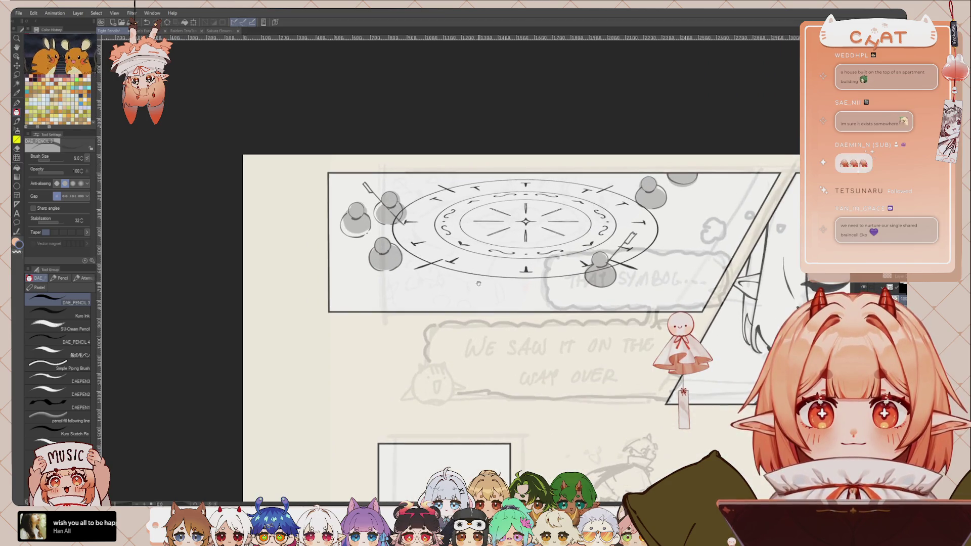
scroll(420, 161, "up", 1)
scroll(419, 162, "up", 1)
Lasso the lower-left pawn figure and apply Free Transform to it, confirming with OK
key("m")
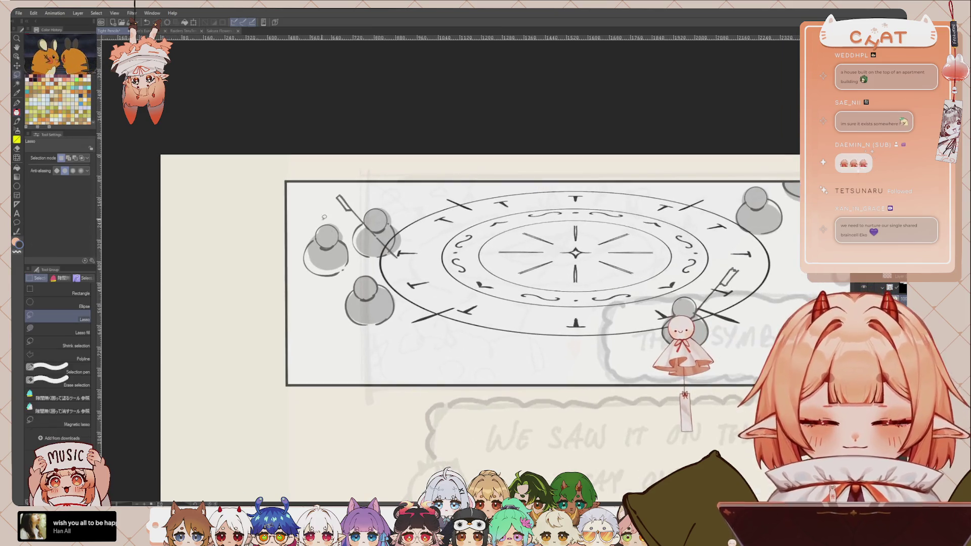
mouse_move(354, 286)
left_mouse_down()
mouse_move(379, 337)
mouse_move(367, 304)
left_mouse_up()
key("ctrl+t")
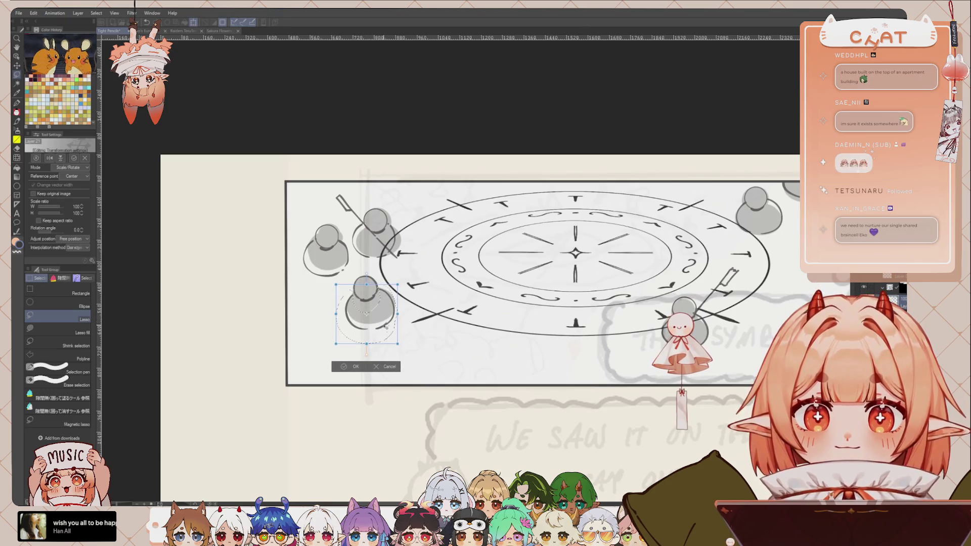
left_click(363, 365)
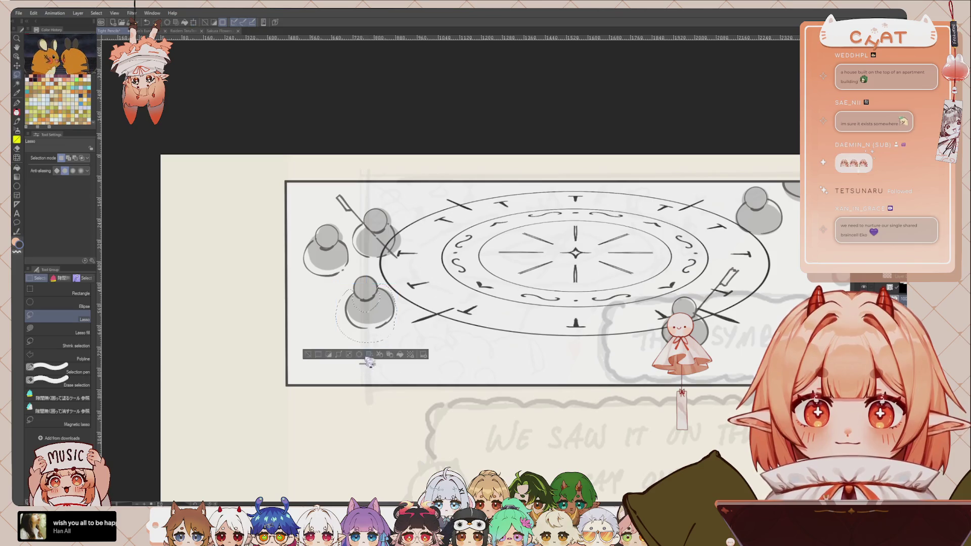
key("ctrl+d")
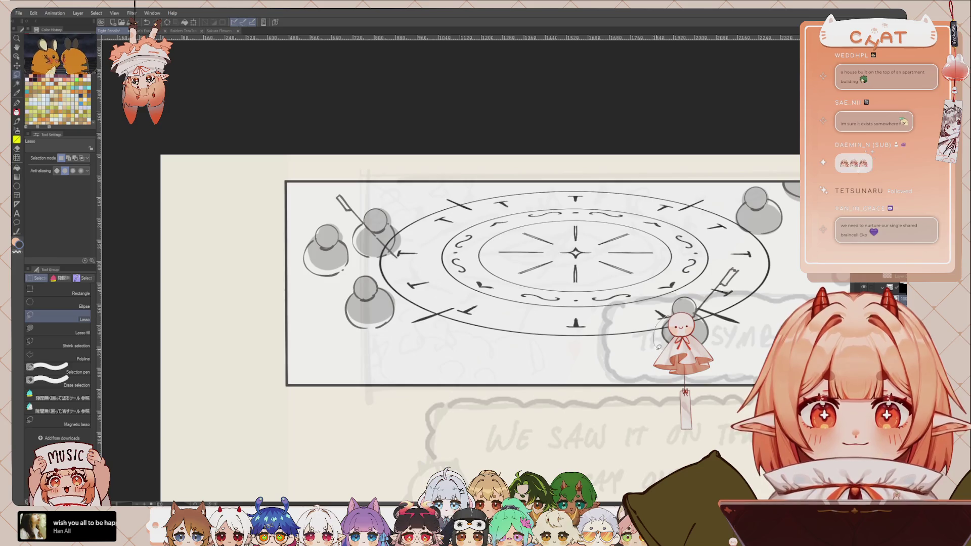
key("ctrl+t")
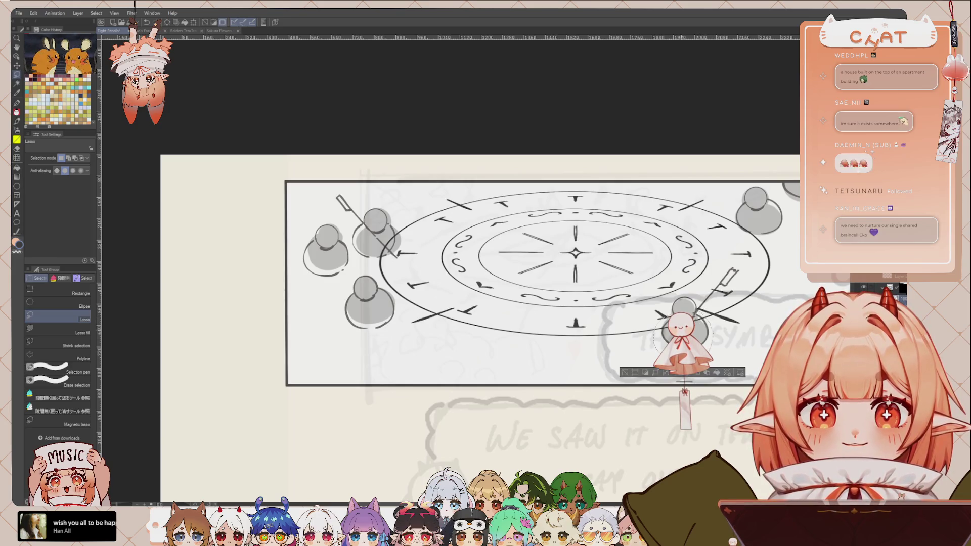
left_click(675, 389)
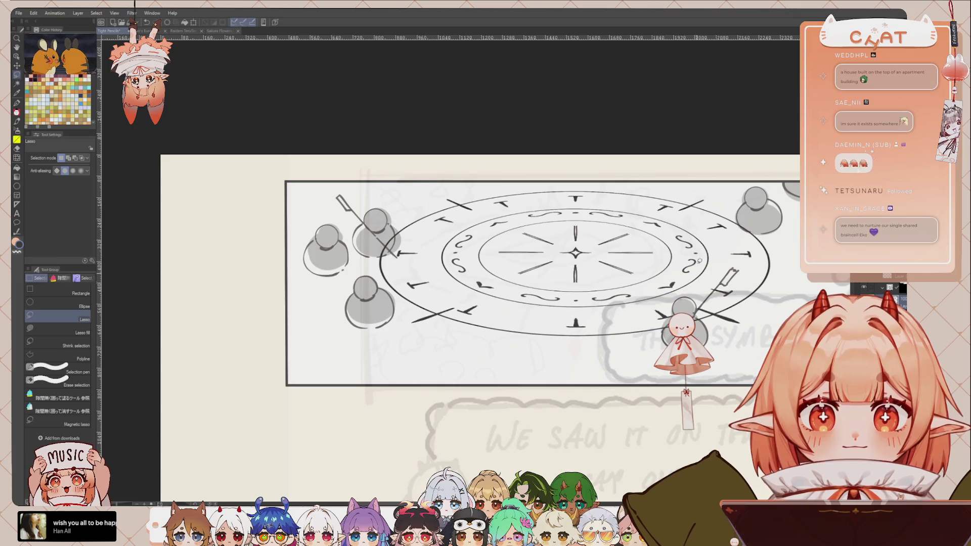
key("p")
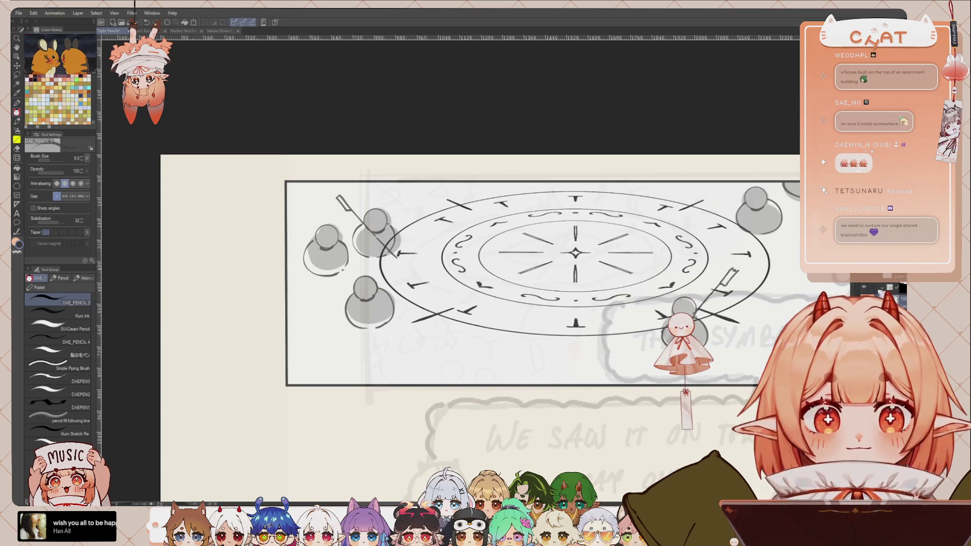
Lasso the whole magic-circle panel and delete the grey pawn fills inside it
key("m")
scroll(525, 258, "down", 2)
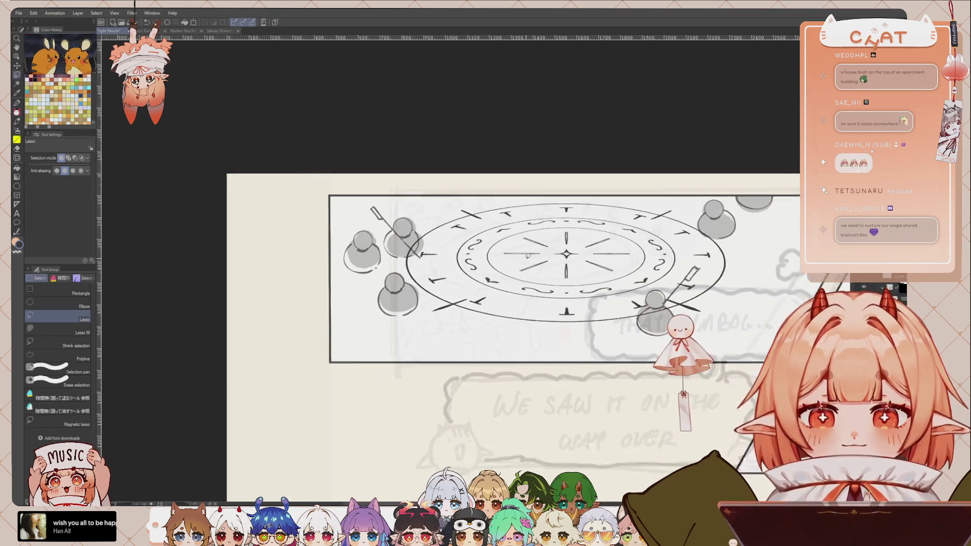
scroll(526, 259, "down", 1)
left_click_drag(520, 166, 748, 198)
key("Delete")
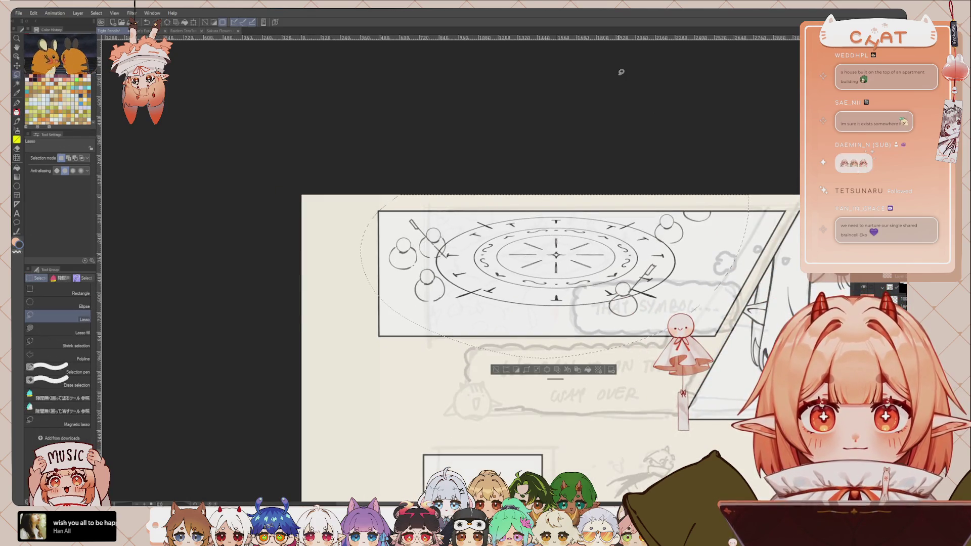
key("ctrl+d")
left_click_drag(669, 297, 601, 276)
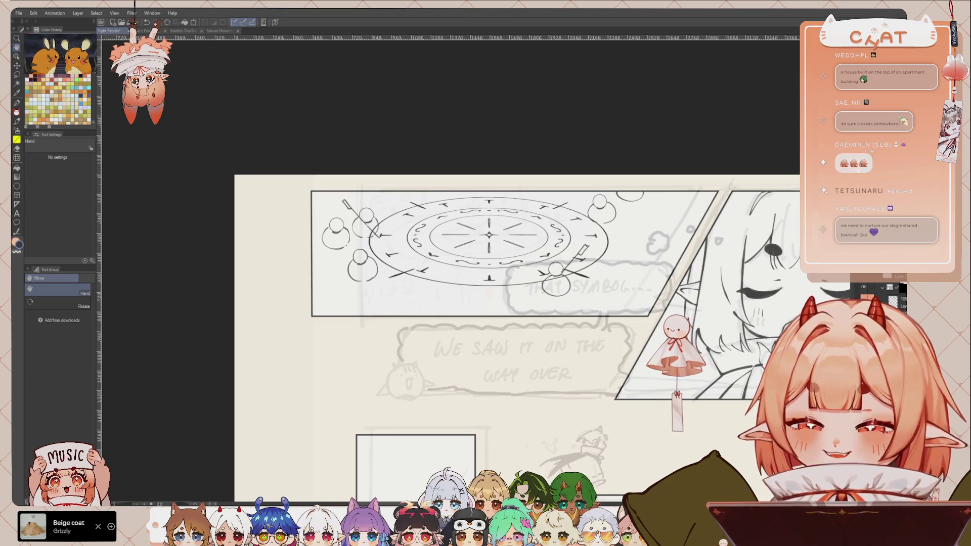
Switch to the DAE_PENCIL brush and frame the left pawn figures and the circle's right side
key("p")
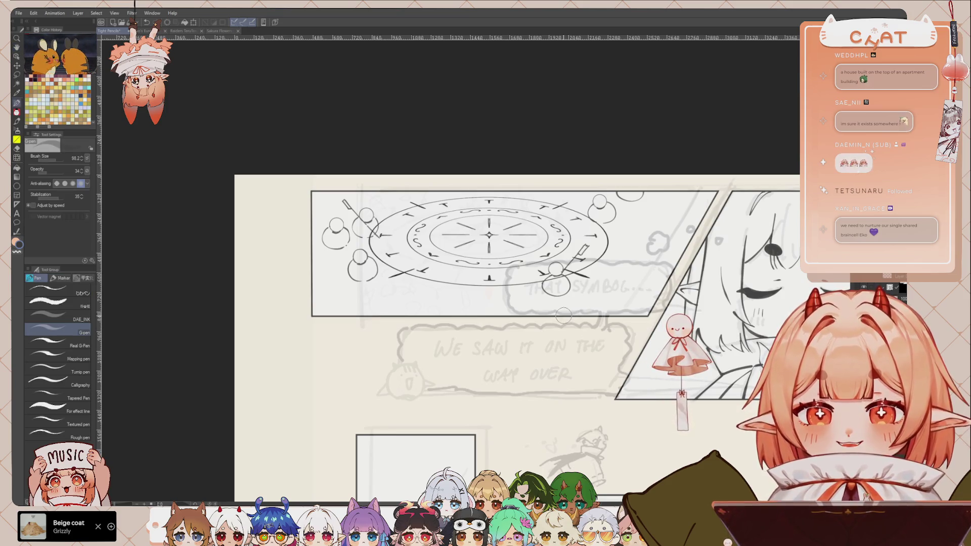
key("p")
scroll(518, 217, "up", 3)
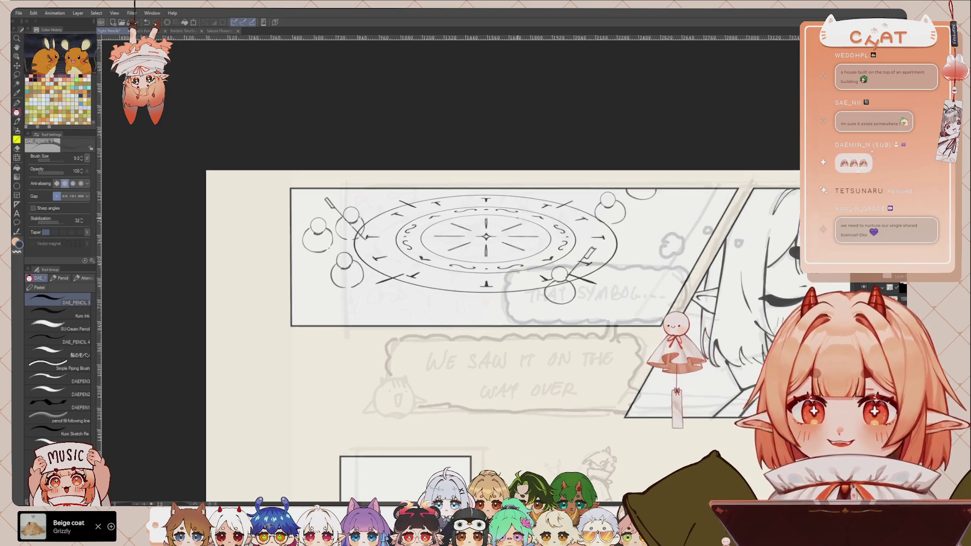
scroll(387, 296, "up", 2)
scroll(387, 296, "up", 2)
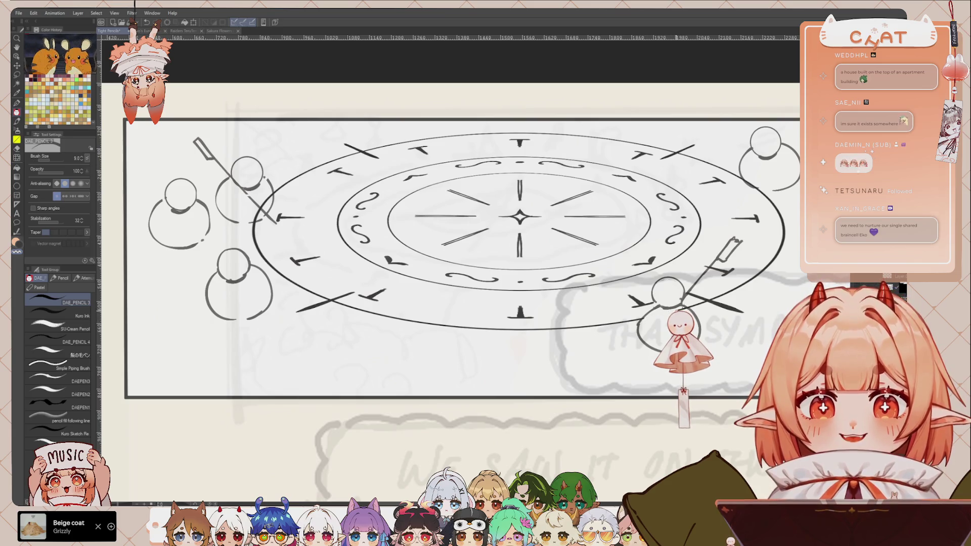
left_click_drag(338, 292, 479, 310)
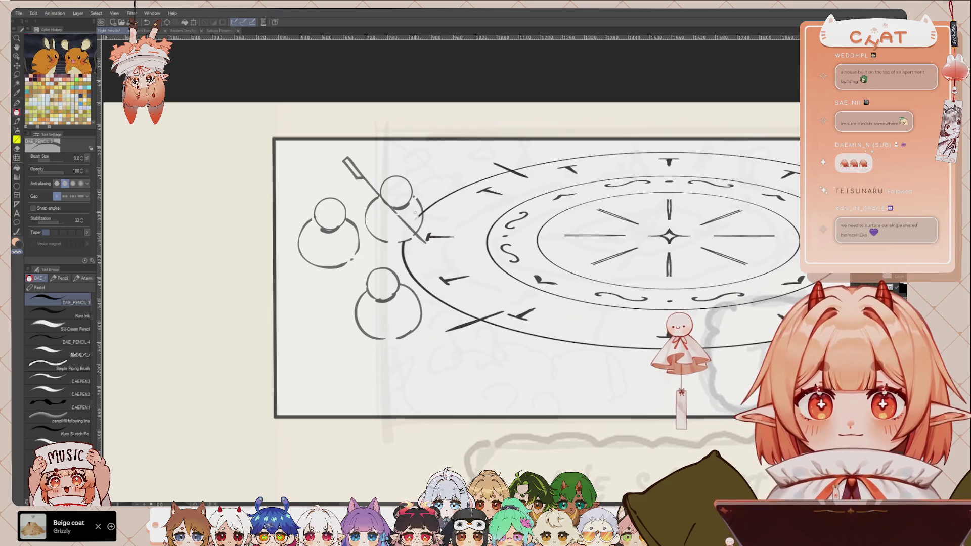
left_click_drag(629, 308, 354, 351)
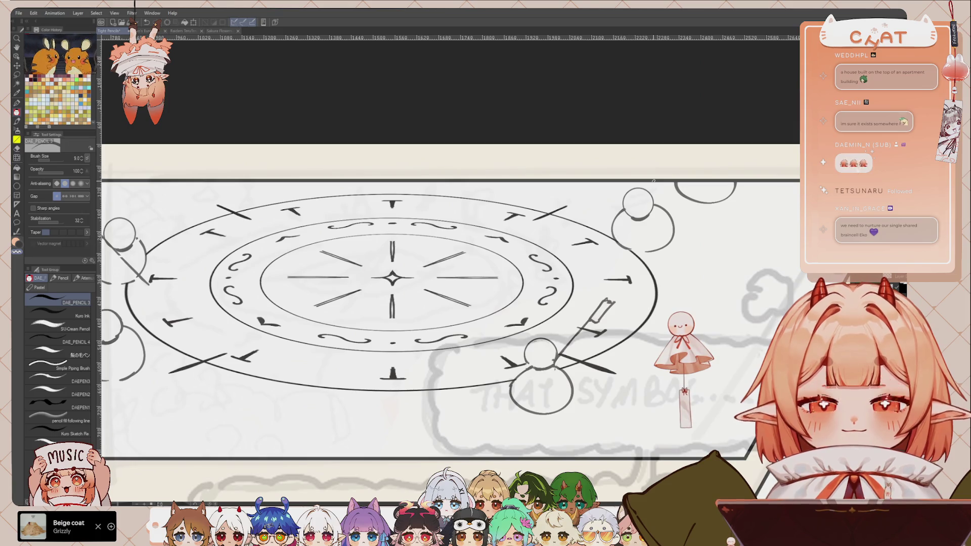
Zoom and pan until the magic-circle panel is recentred in view
scroll(653, 181, "down", 1)
scroll(606, 197, "down", 2)
scroll(563, 213, "up", 1)
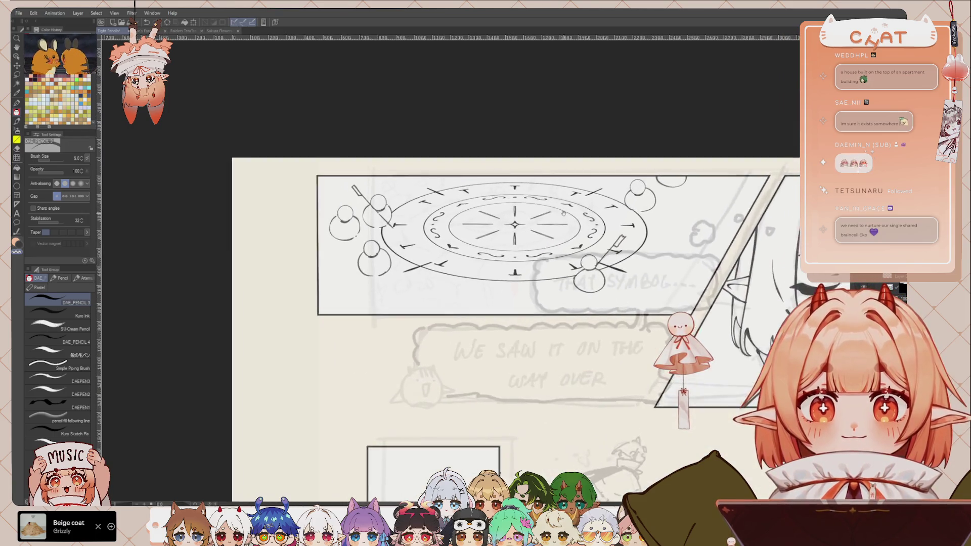
scroll(564, 213, "up", 1)
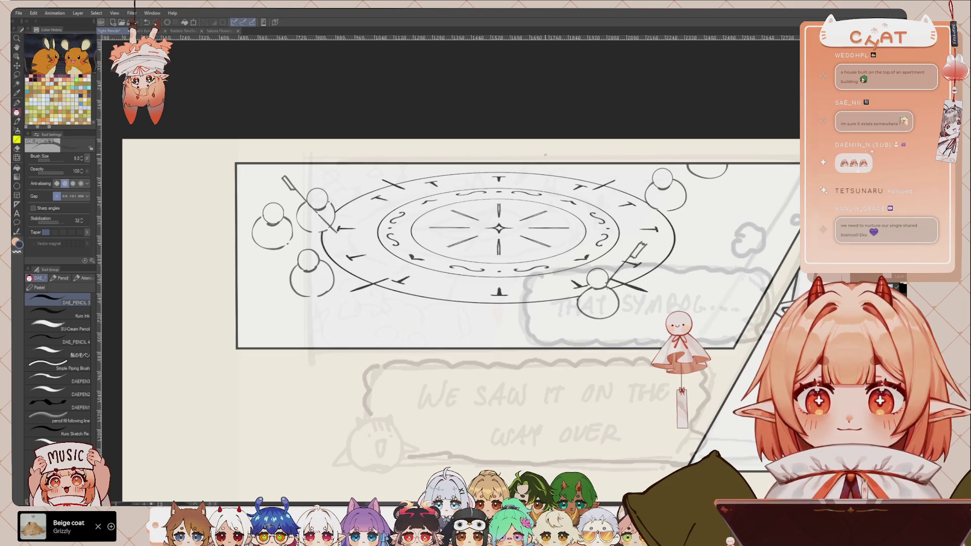
scroll(448, 268, "up", 1)
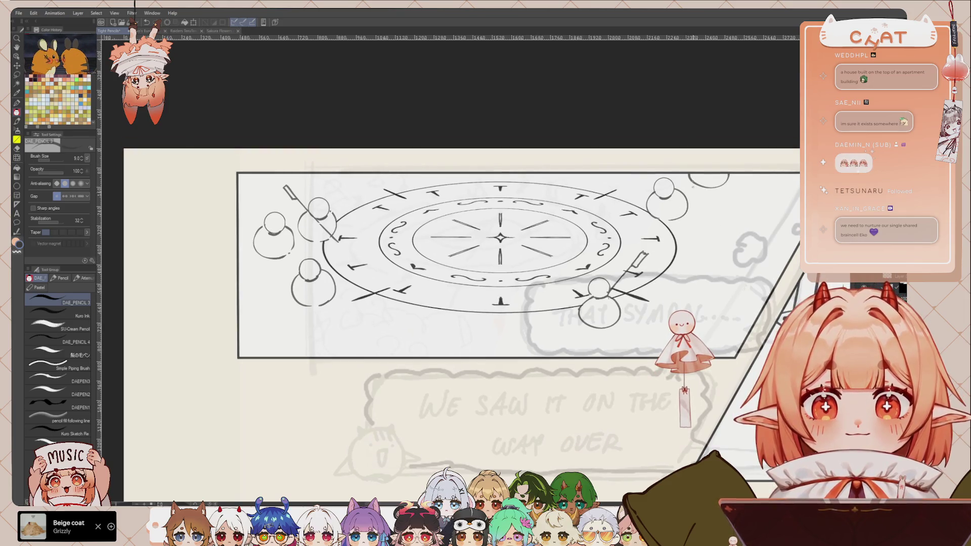
left_click_drag(455, 253, 453, 251)
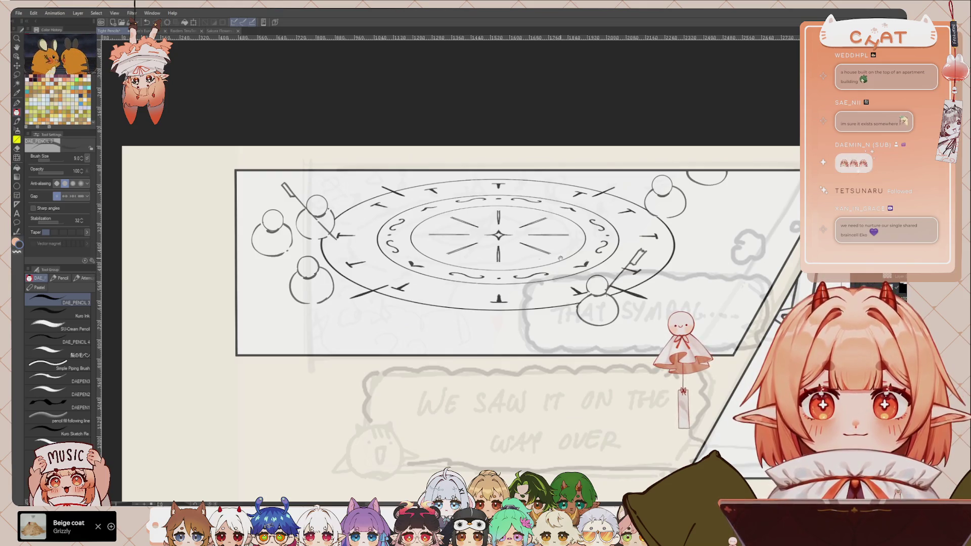
left_click_drag(560, 259, 564, 258)
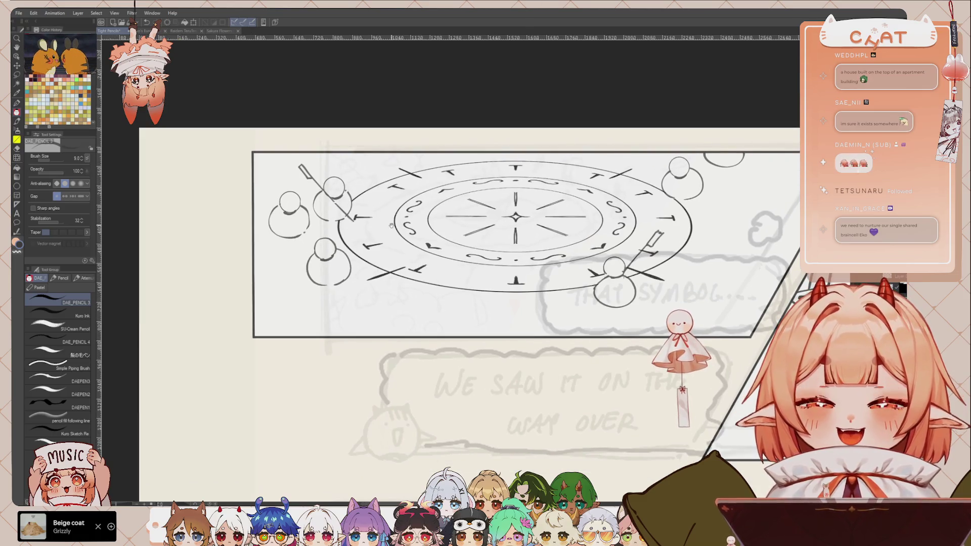
left_click_drag(521, 326, 546, 315)
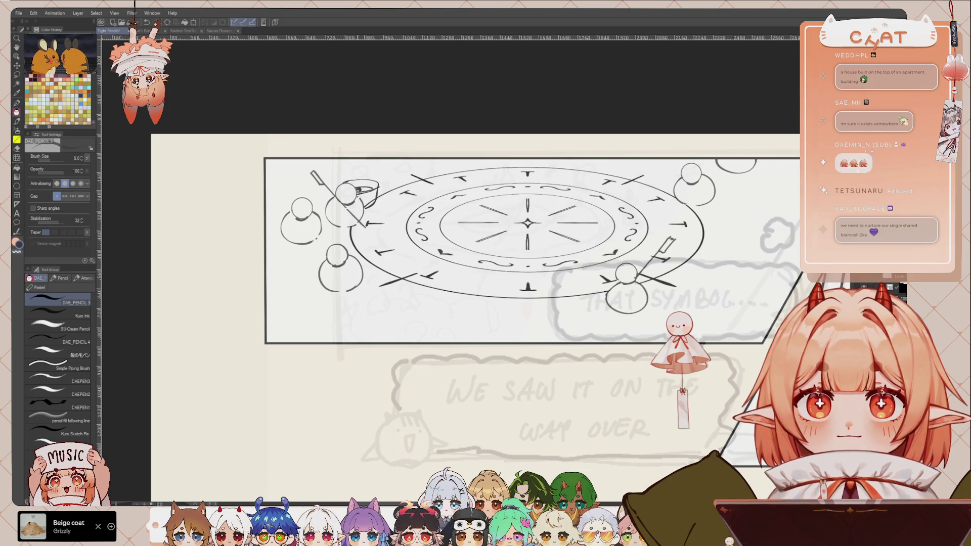
left_click_drag(561, 242, 463, 235)
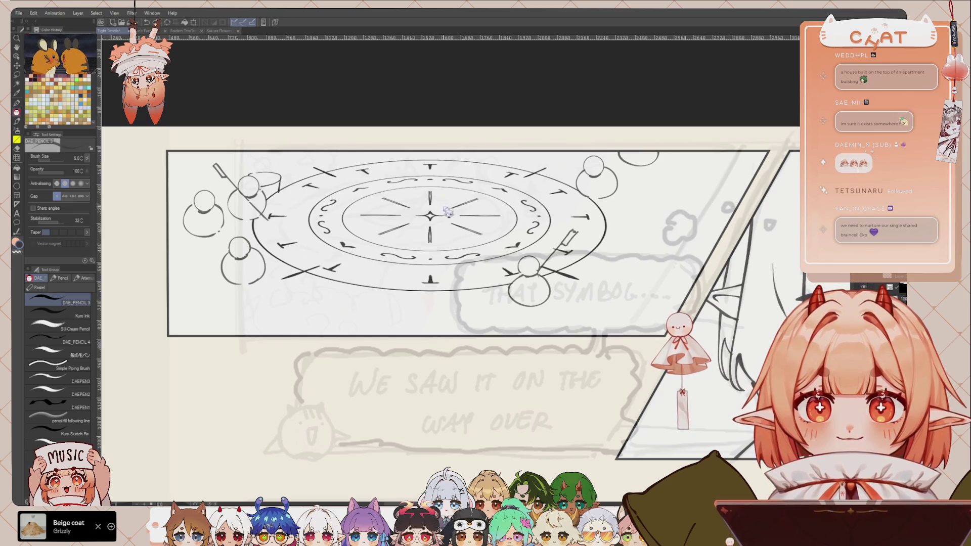
left_click_drag(467, 208, 679, 231)
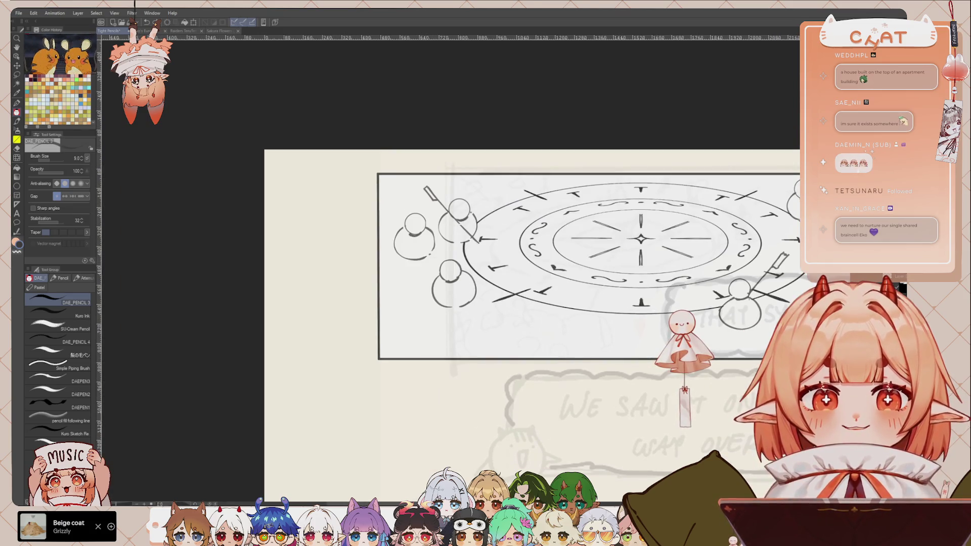
left_click_drag(616, 240, 547, 234)
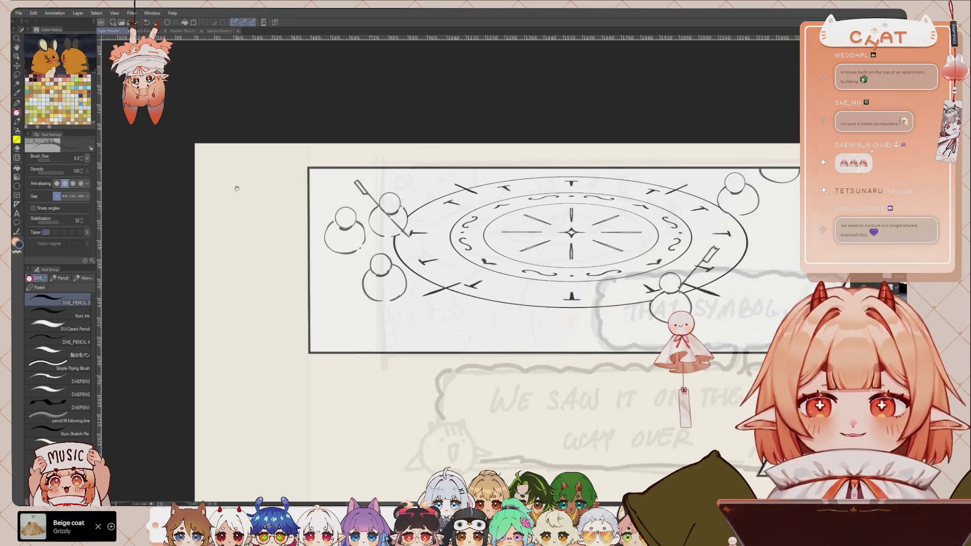
Draw a small ellipse beside the top-left figure and place a copy slightly lower with Free Transform
key("u")
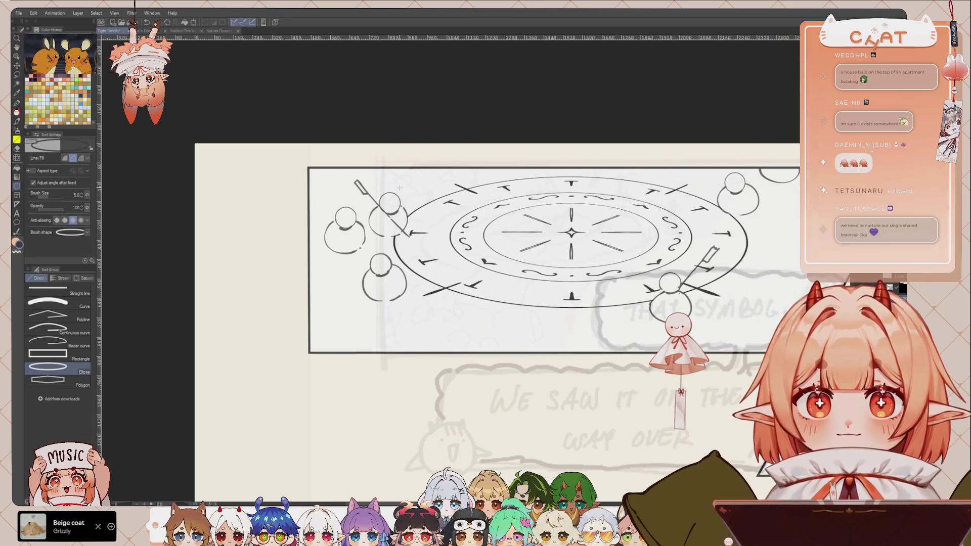
mouse_move(385, 183)
left_mouse_down()
mouse_move(418, 204)
mouse_move(426, 194)
left_mouse_up()
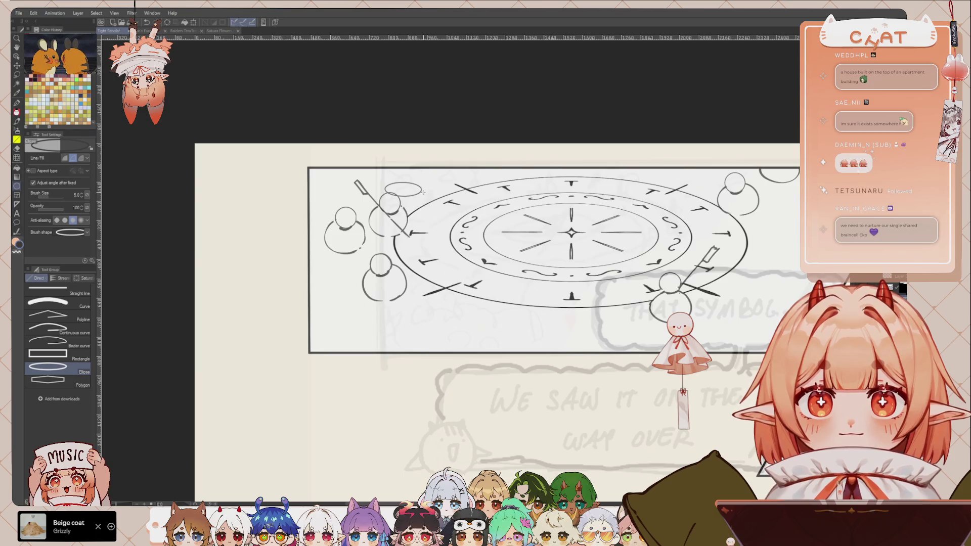
key("ctrl+t")
left_click_drag(417, 198, 419, 211)
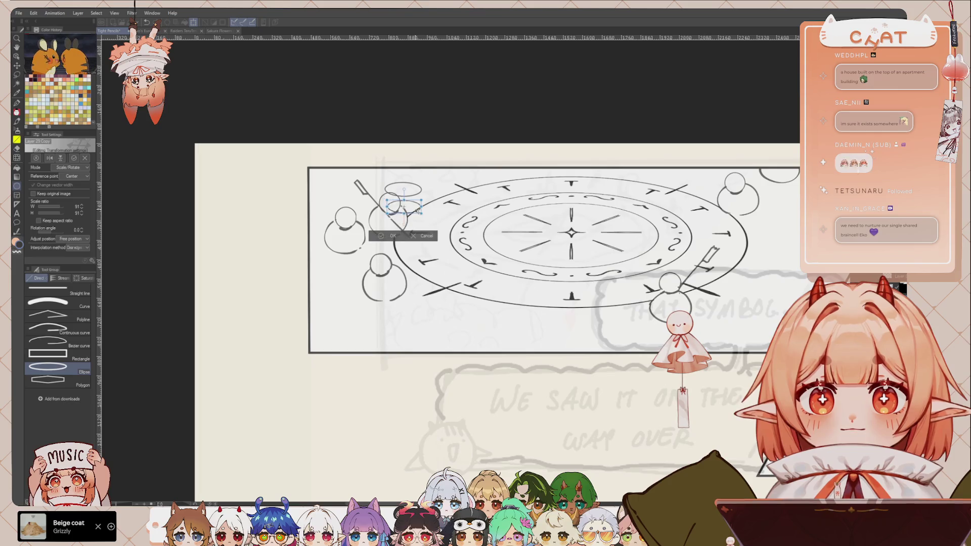
left_click(389, 235)
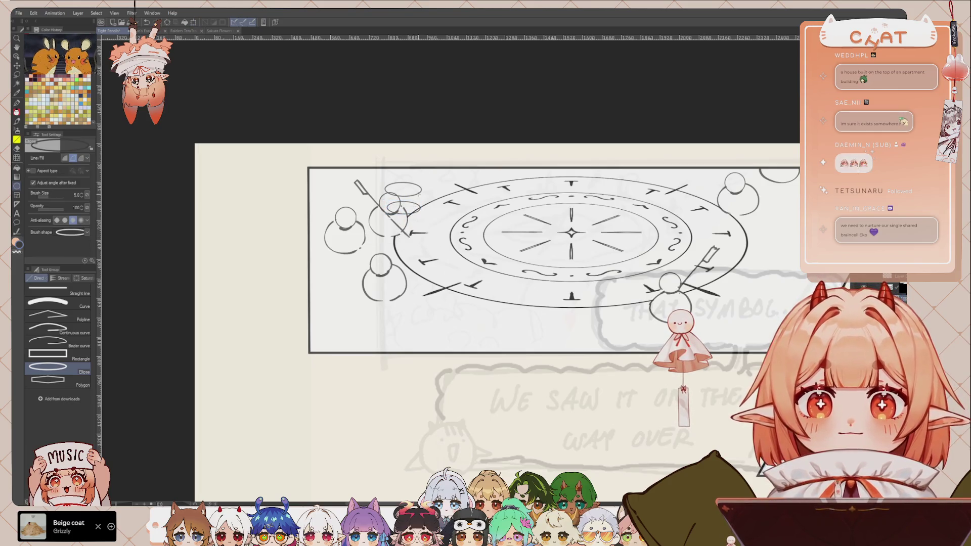
Pencil a side stroke joining the two ellipses into a cup, undoing the stray scribble inside
key("p")
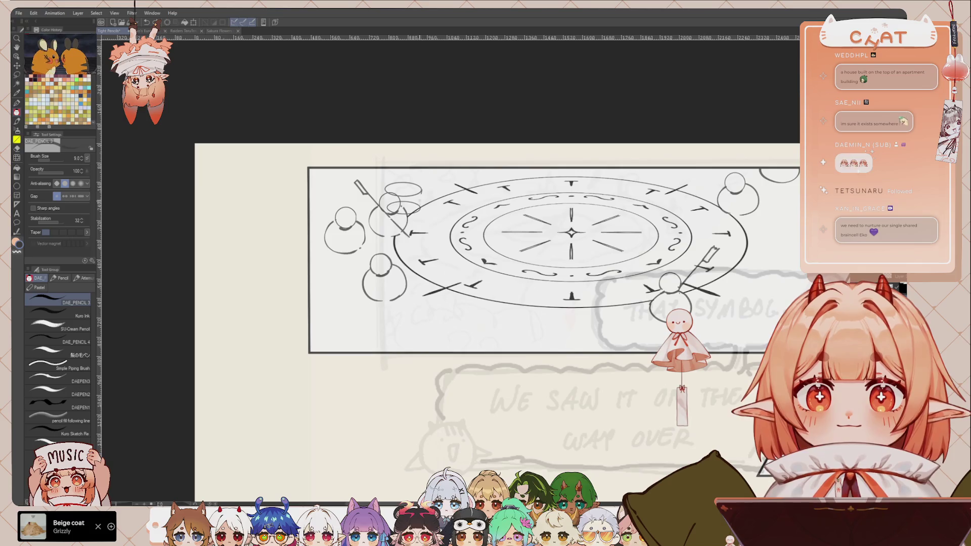
left_click_drag(421, 193, 419, 211)
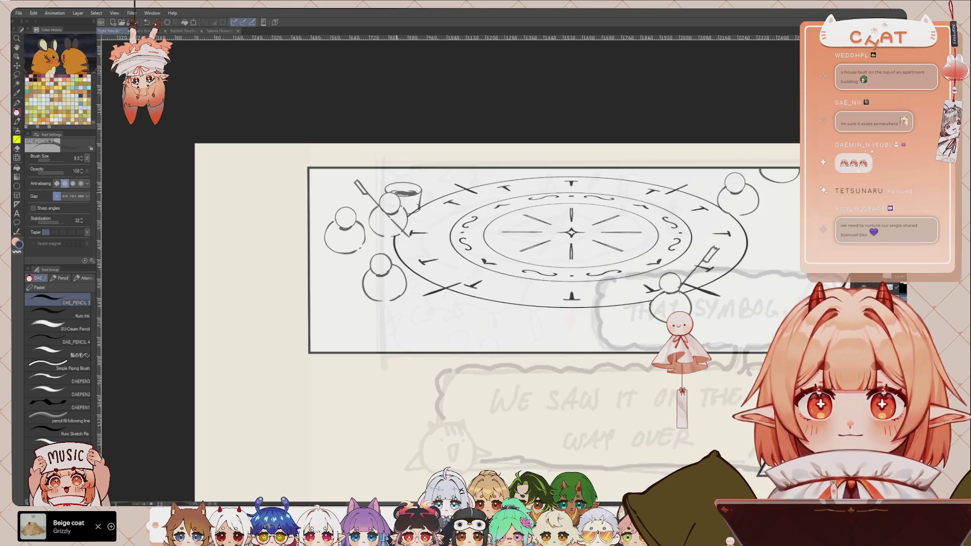
key("ctrl+z")
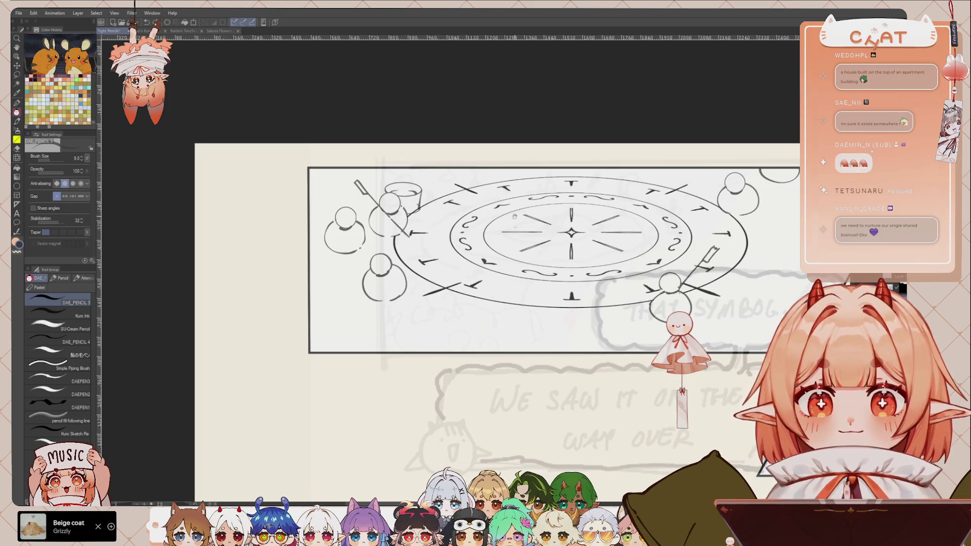
left_click_drag(403, 203, 352, 195)
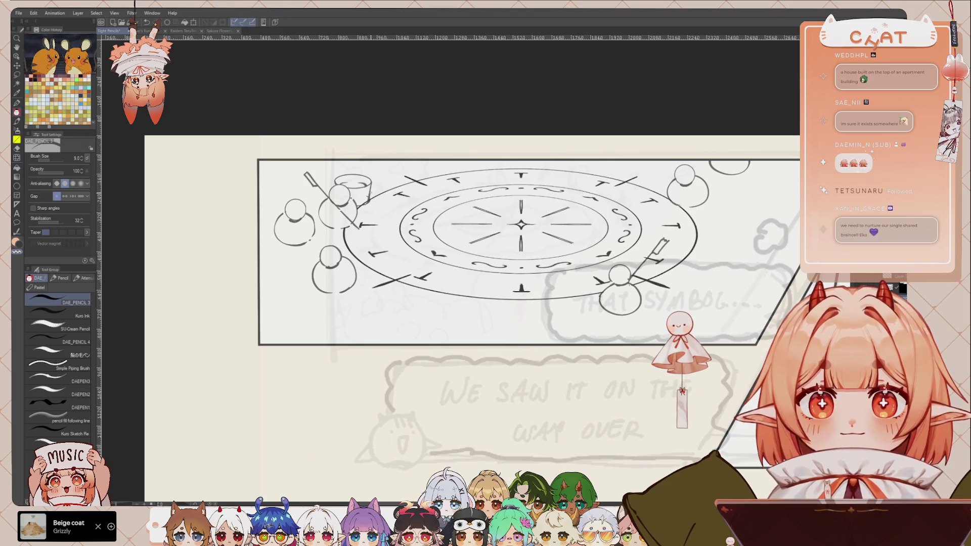
left_click_drag(505, 253, 474, 247)
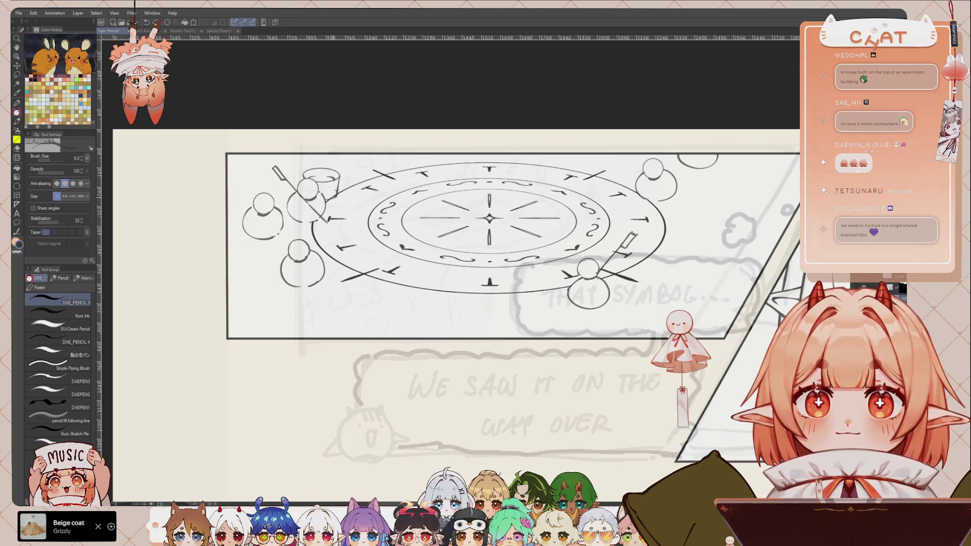
left_click_drag(506, 253, 473, 226)
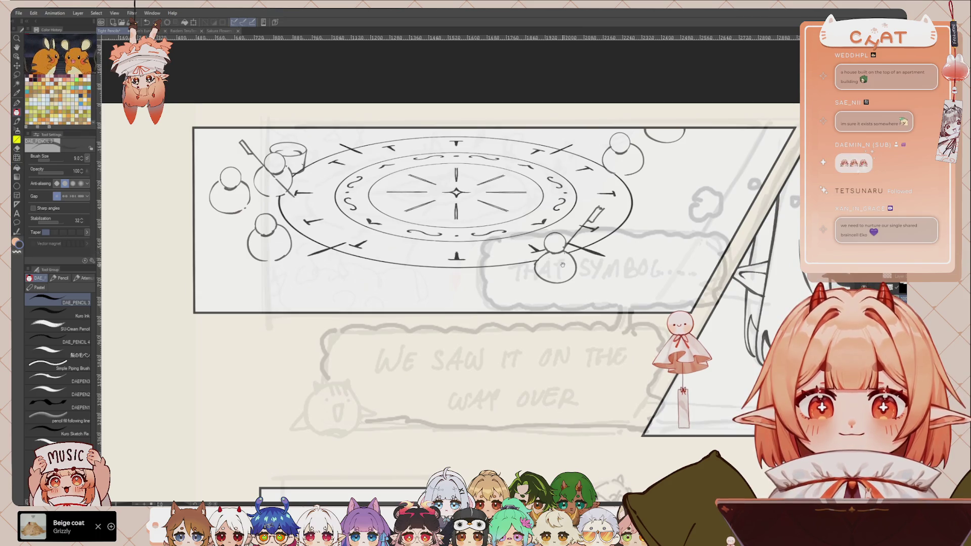
left_click_drag(562, 265, 558, 277)
left_click_drag(461, 264, 521, 277)
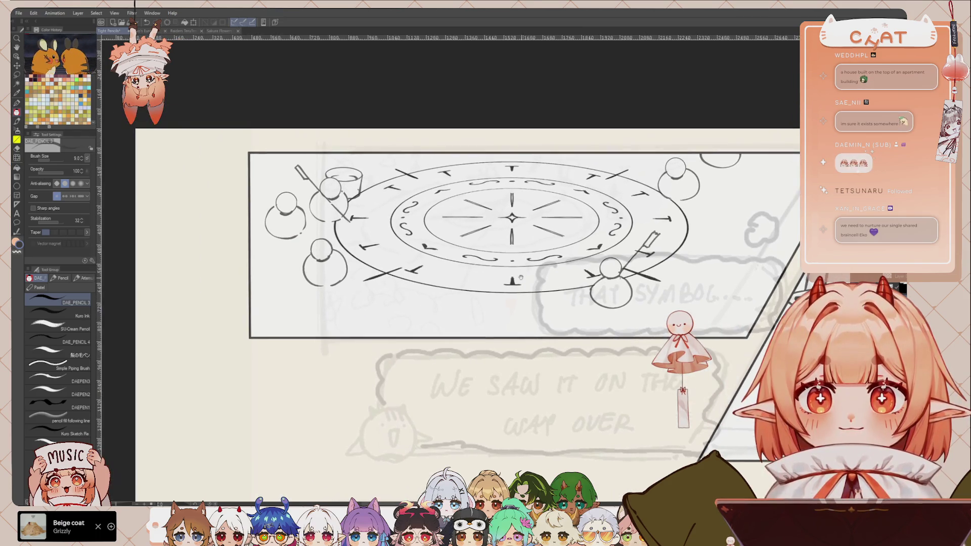
scroll(519, 219, "down", 3)
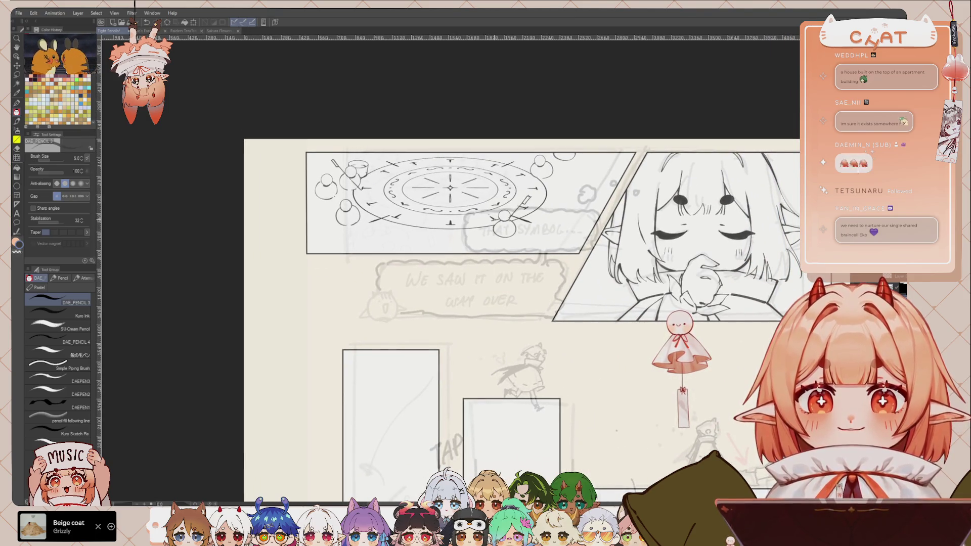
Lasso the dagger and small figure on the circle's right and transform them onto its left side
left_click_drag(530, 235, 494, 223)
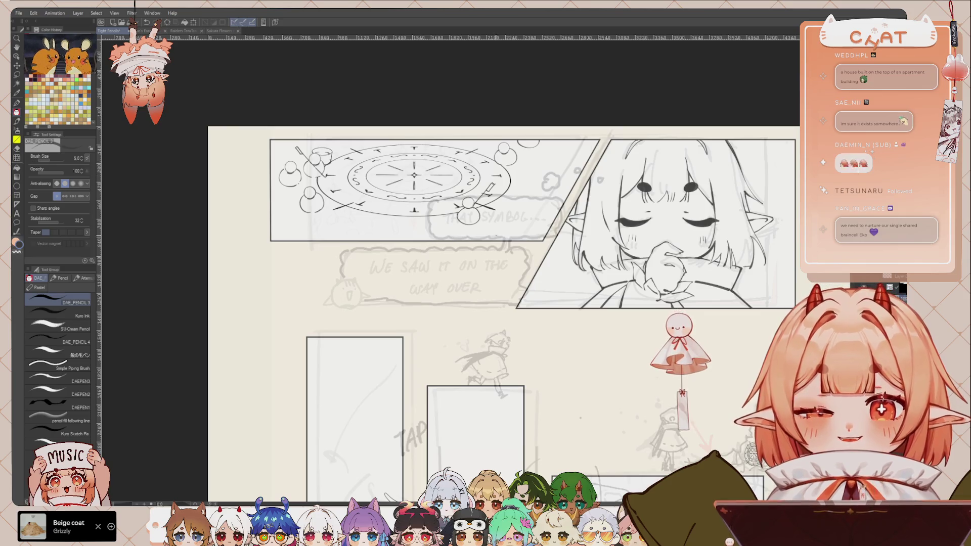
scroll(580, 418, "up", 2)
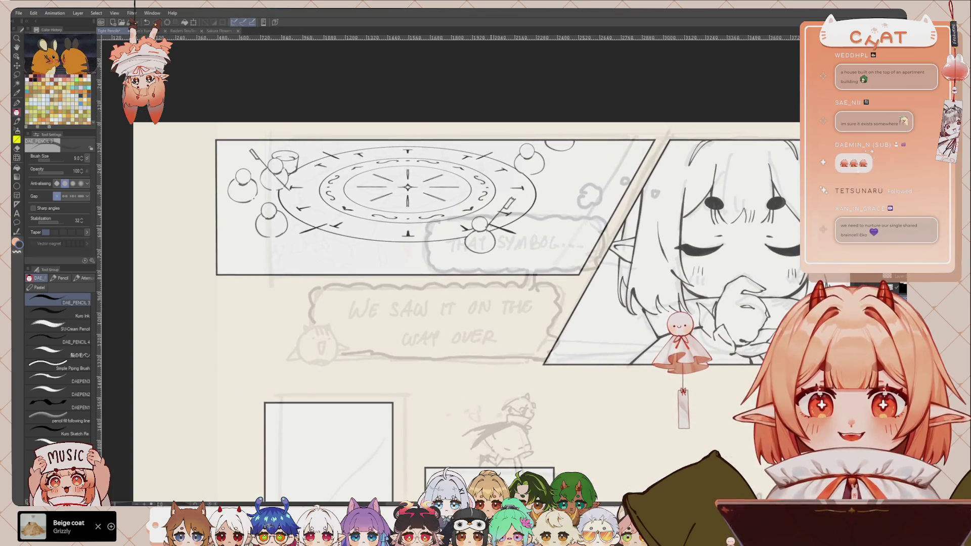
key("m")
left_click_drag(504, 193, 314, 277)
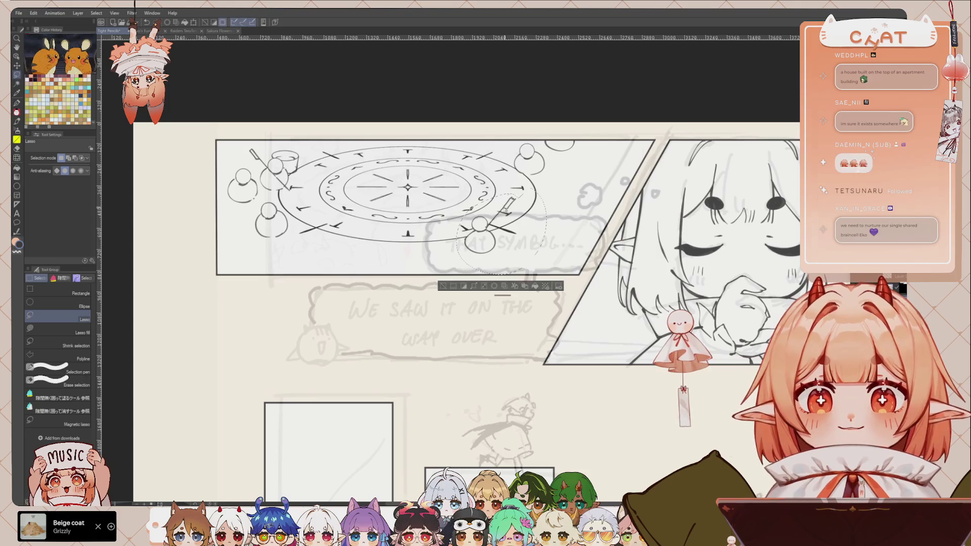
key("ctrl+t")
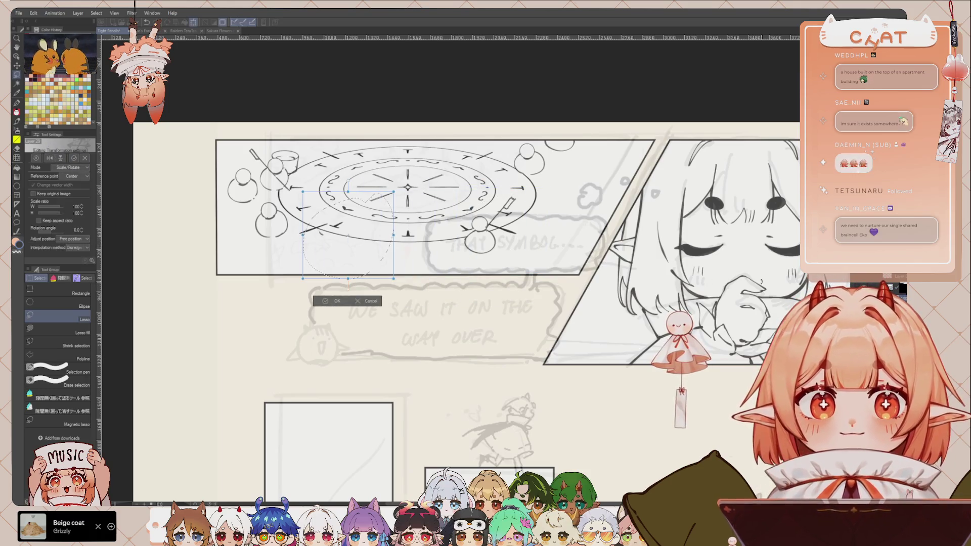
key("Escape")
key("ctrl+t")
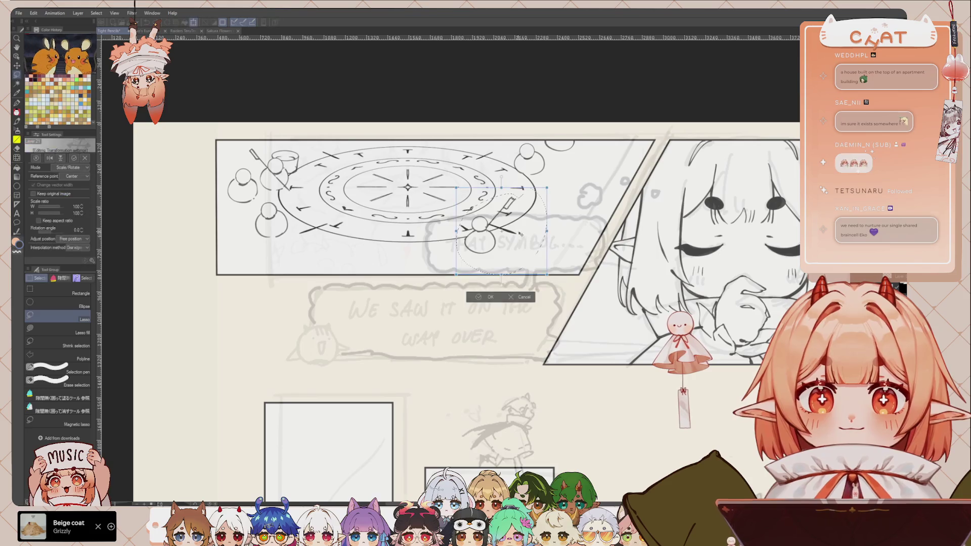
left_click_drag(487, 200, 338, 188)
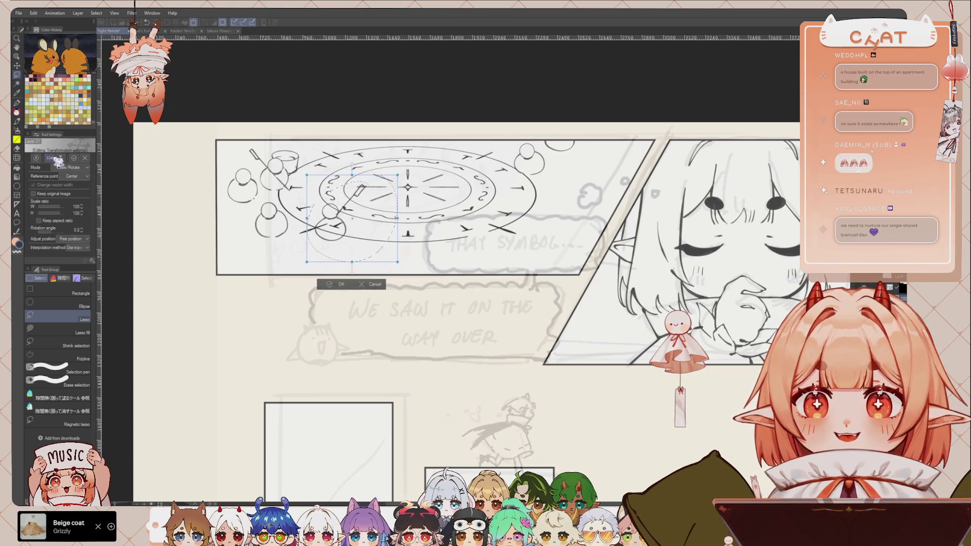
left_click_drag(375, 244, 388, 245)
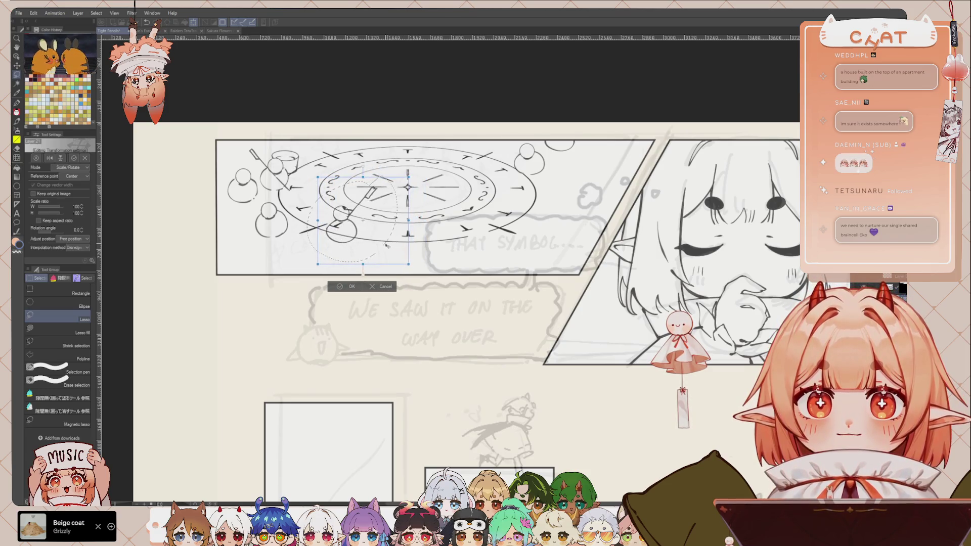
left_click(350, 286)
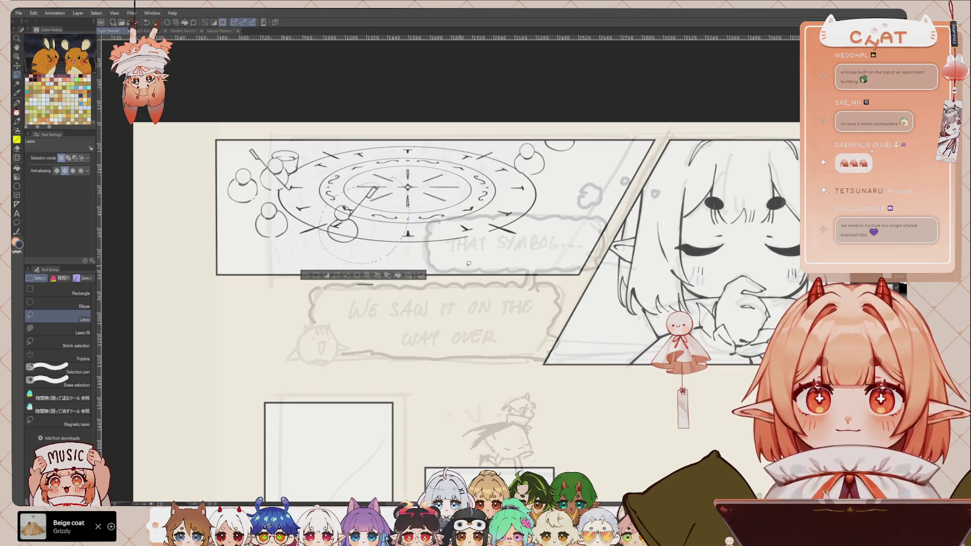
left_click_drag(524, 275, 539, 260)
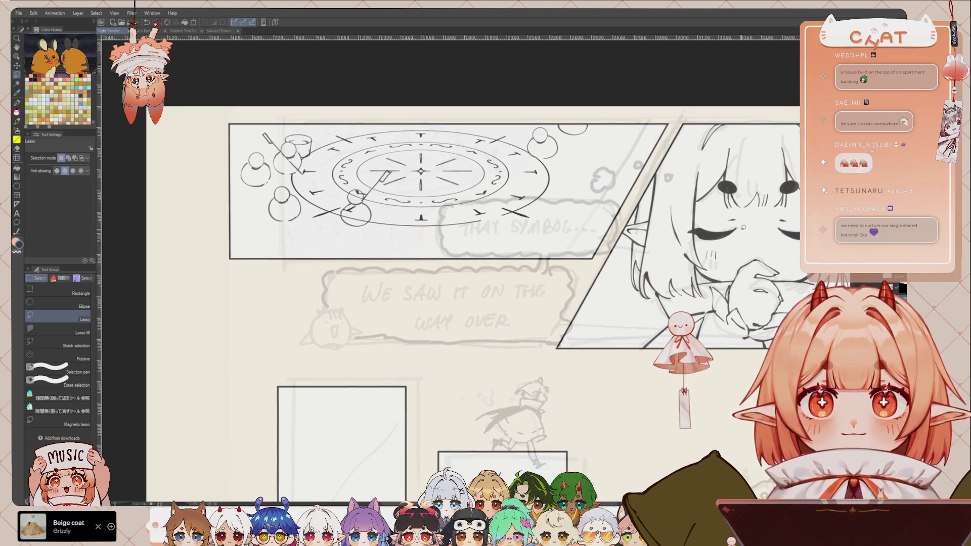
key("p")
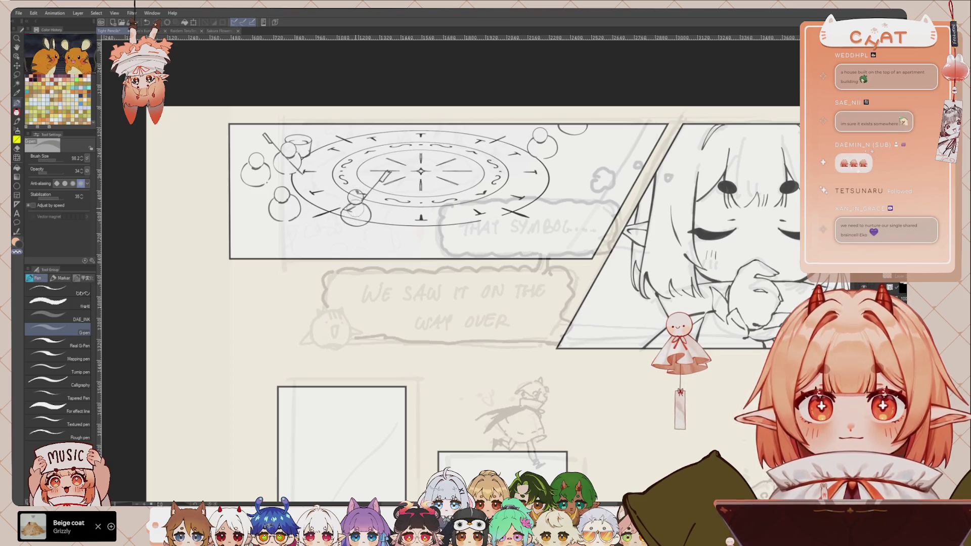
Select the DAE_PENCIL 3 pencil and frame the two lower tall panels on screen
scroll(437, 162, "down", 1)
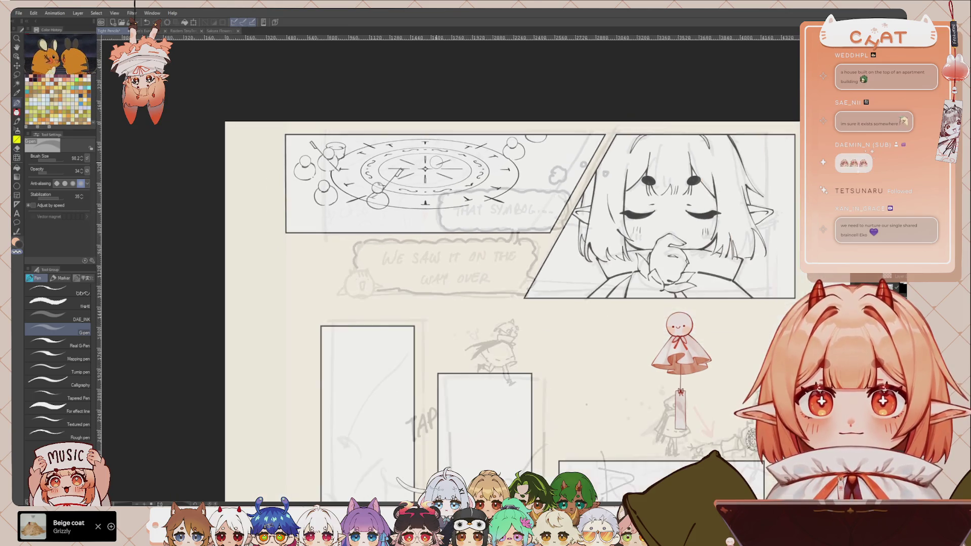
key("p")
key("p")
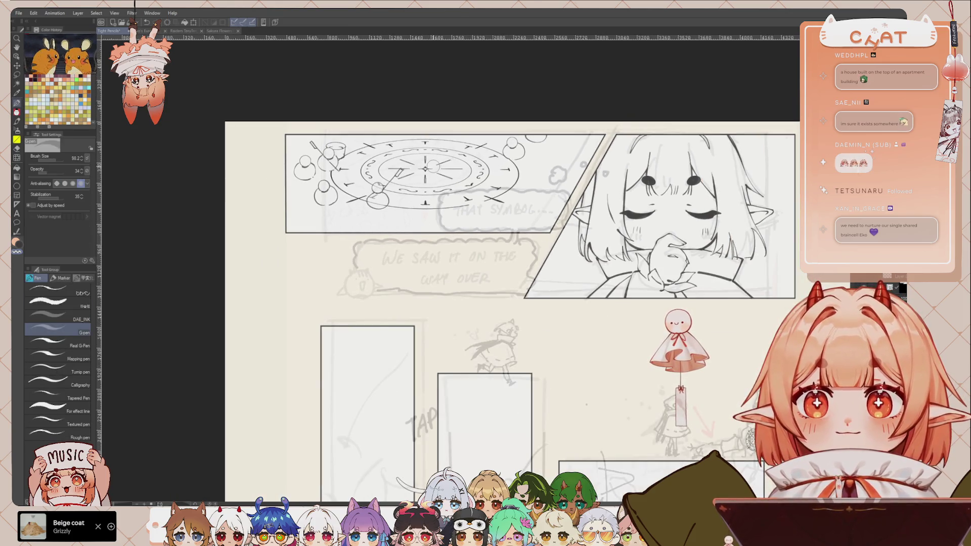
scroll(556, 252, "down", 1)
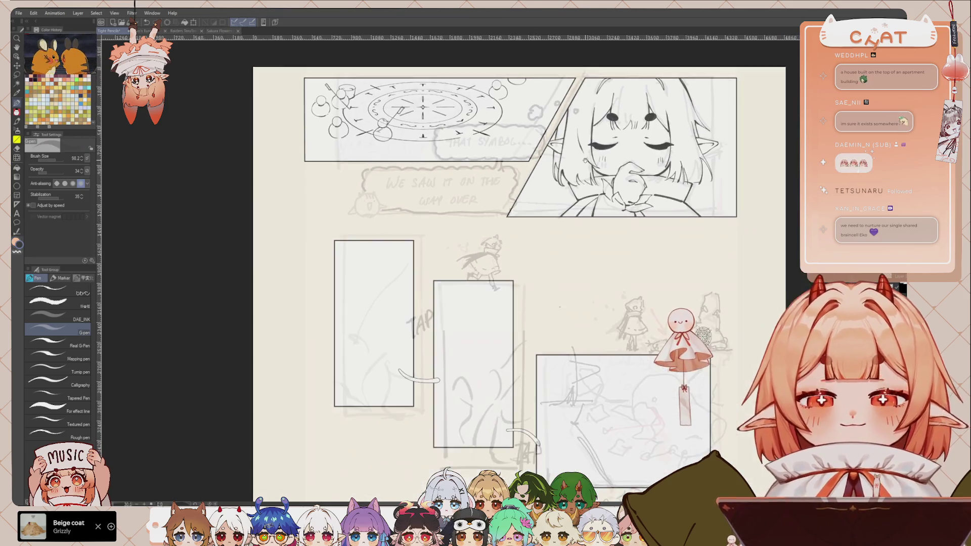
mouse_move(542, 450)
left_mouse_down()
mouse_move(542, 300)
mouse_move(521, 299)
left_mouse_up()
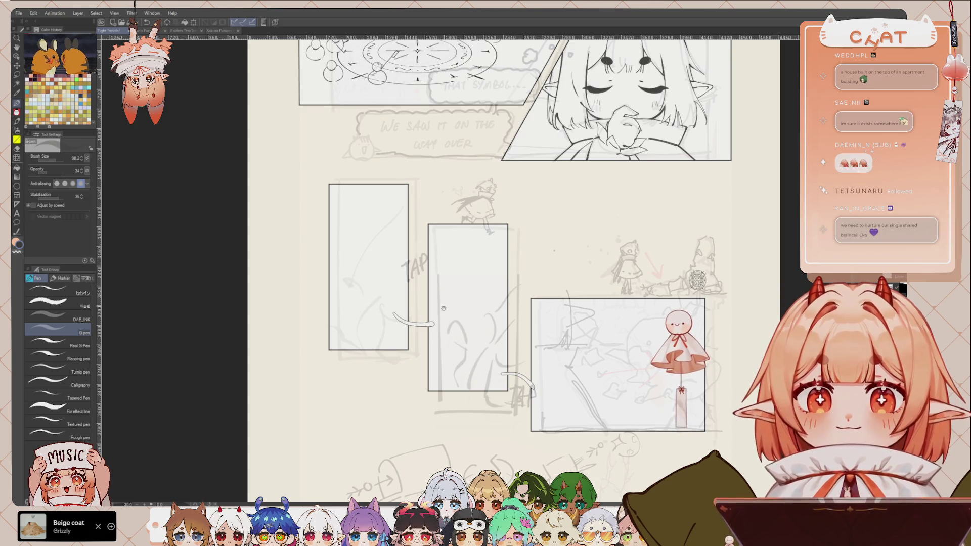
scroll(465, 248, "down", 1)
scroll(465, 248, "down", 1)
scroll(464, 248, "up", 1)
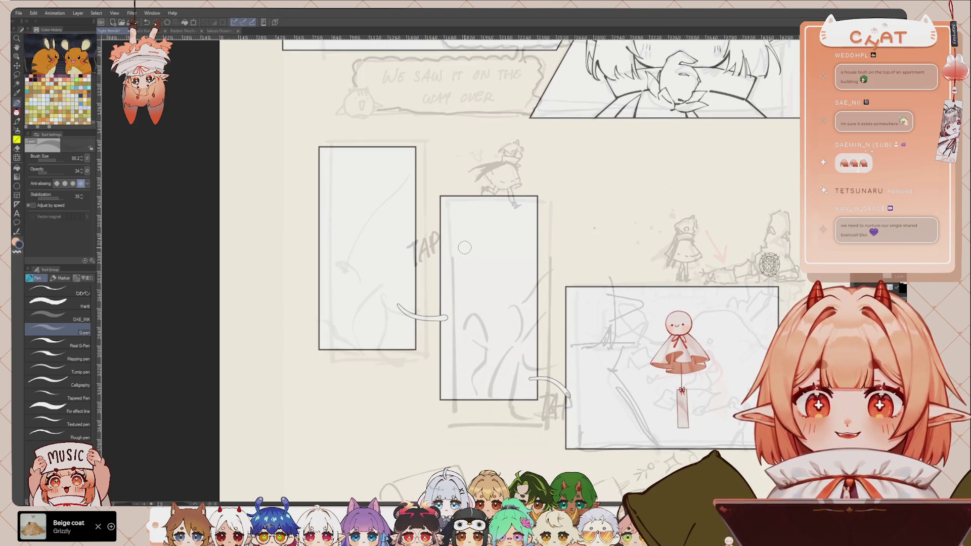
key("p")
left_click_drag(410, 226, 454, 222)
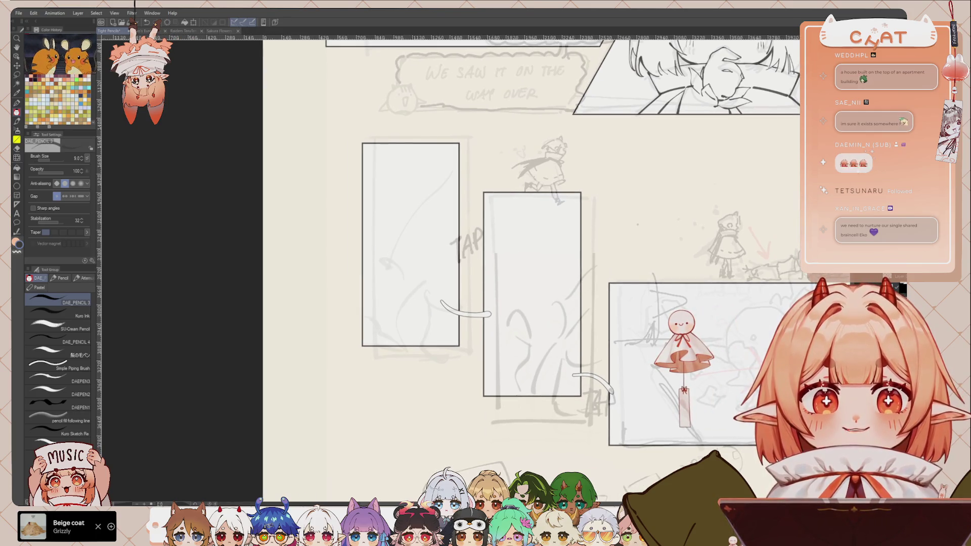
left_click_drag(449, 181, 437, 207)
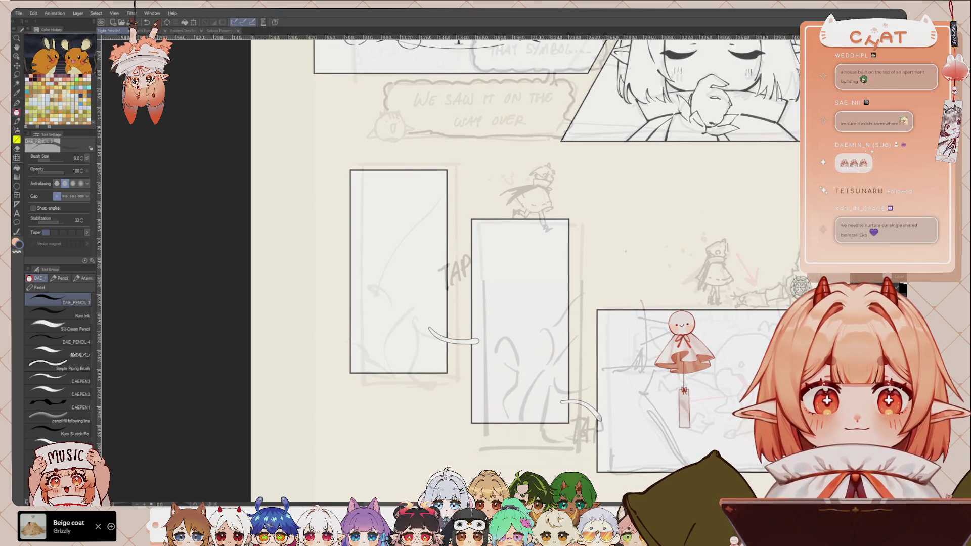
left_click_drag(656, 291, 661, 292)
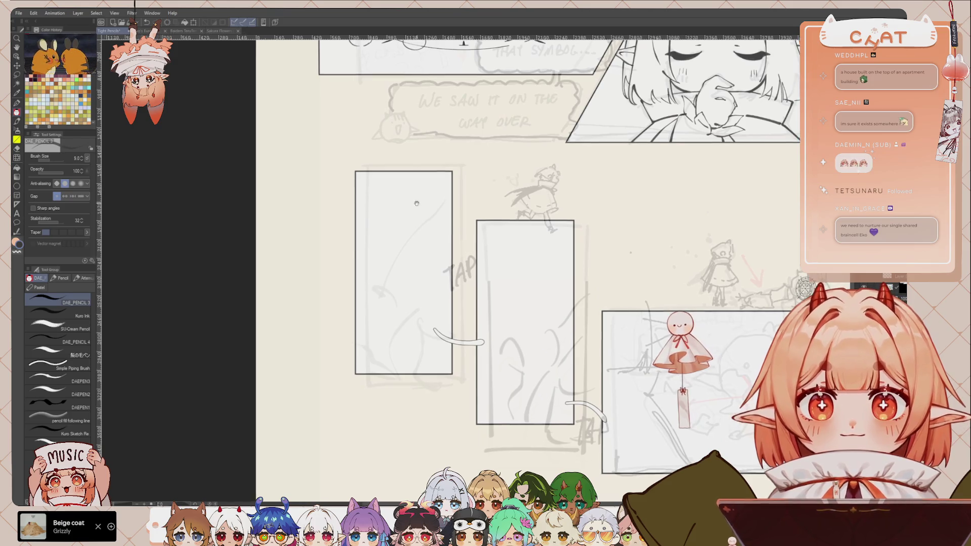
Trace a long curve in the left tall panel, erasing and redrawing it as a shorter arc
mouse_move(439, 211)
left_mouse_down()
mouse_move(398, 253)
mouse_move(383, 286)
left_mouse_up()
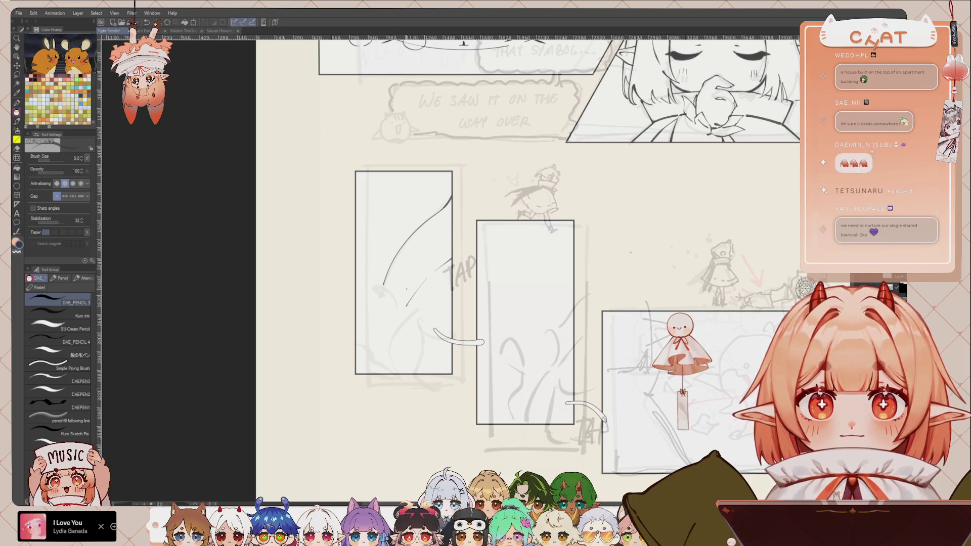
mouse_move(562, 311)
left_mouse_down()
mouse_move(546, 283)
mouse_move(539, 334)
left_mouse_up()
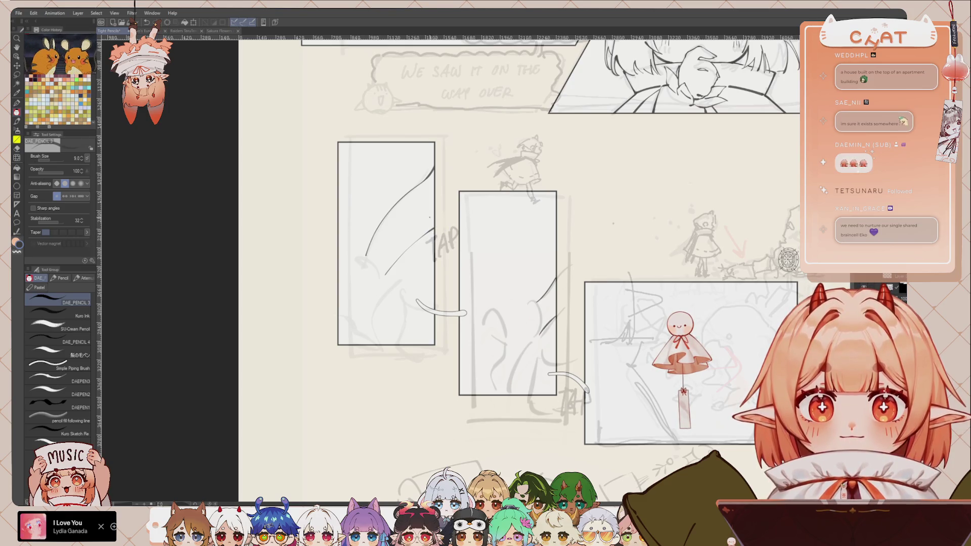
mouse_move(430, 225)
left_mouse_down()
mouse_move(384, 276)
mouse_move(405, 293)
left_mouse_up()
key("ctrl+z")
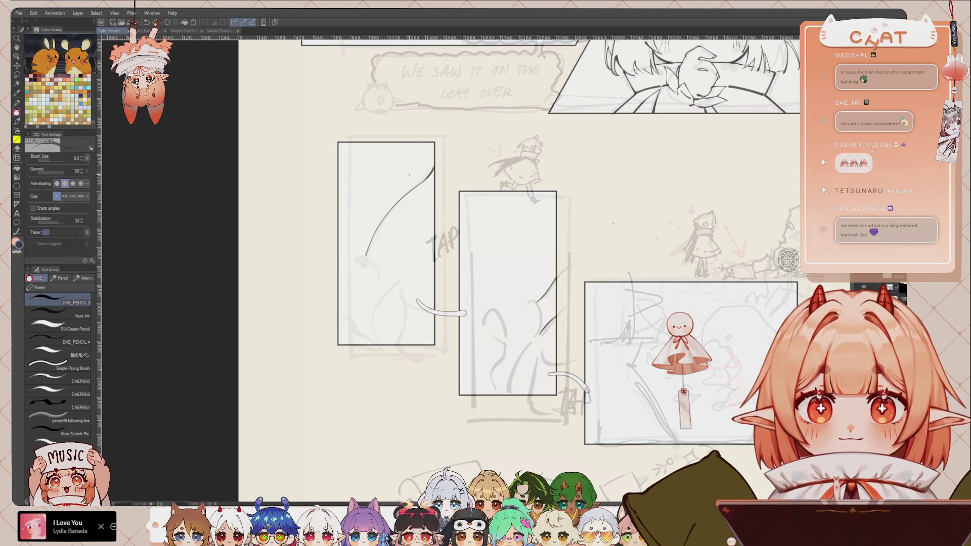
key("e")
left_click_drag(365, 256, 380, 227)
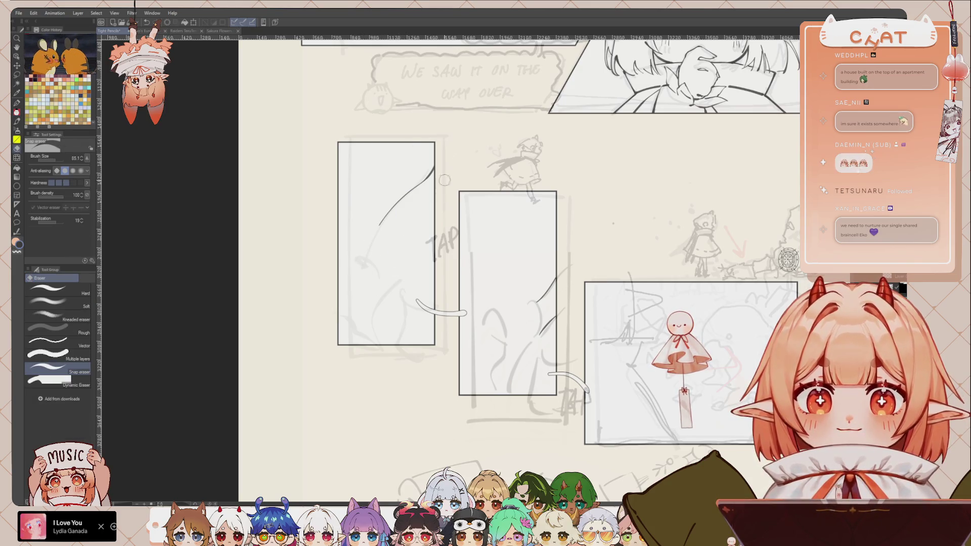
key("p")
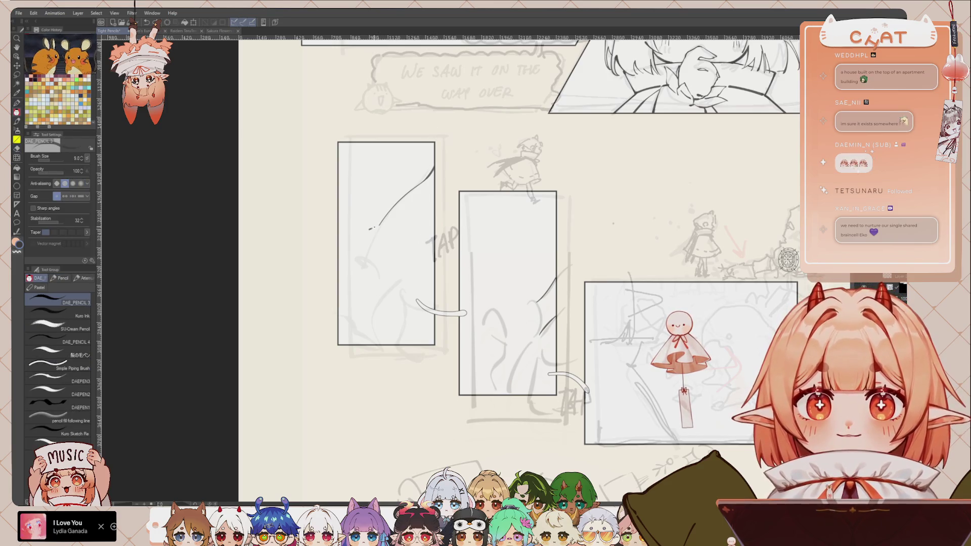
left_click_drag(371, 228, 409, 266)
key("ctrl+z")
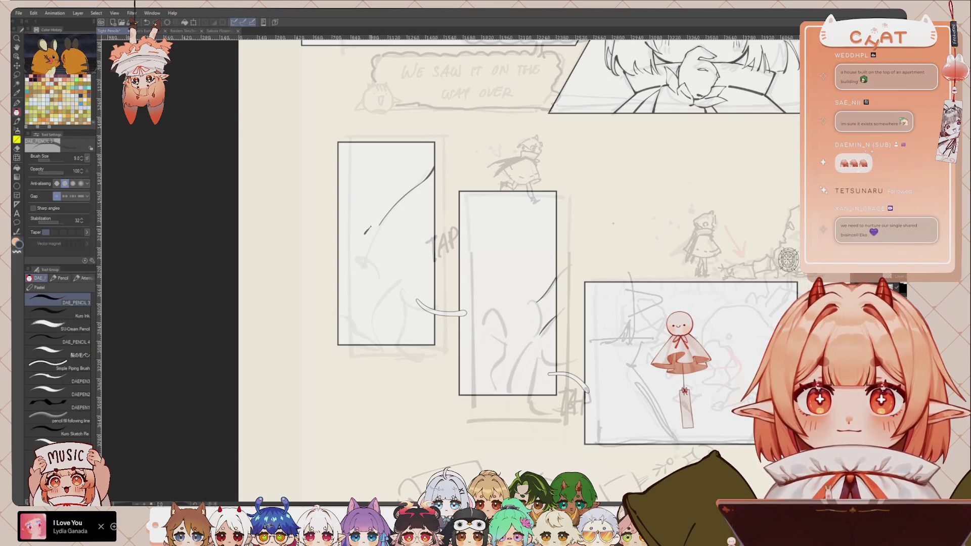
left_click_drag(368, 235, 360, 255)
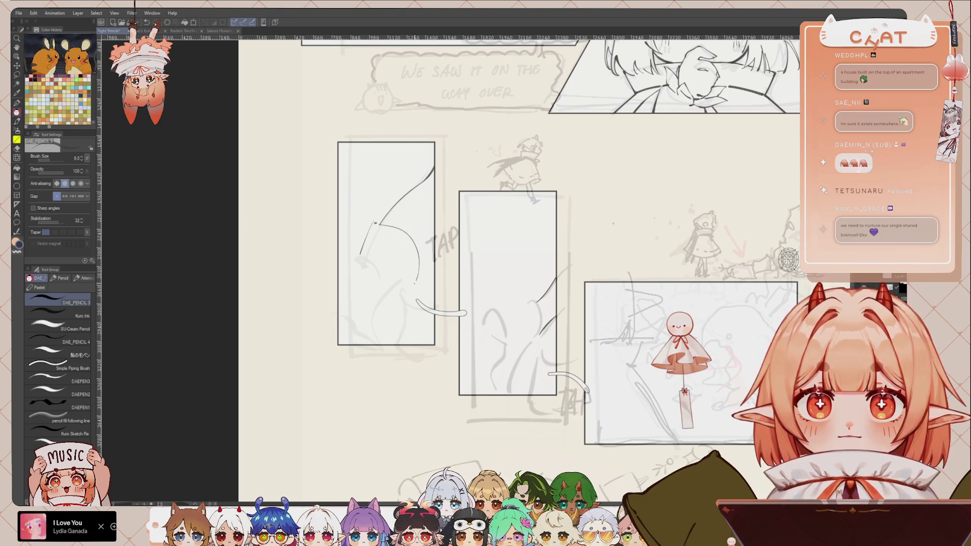
key("ctrl+z")
left_click_drag(378, 223, 422, 255)
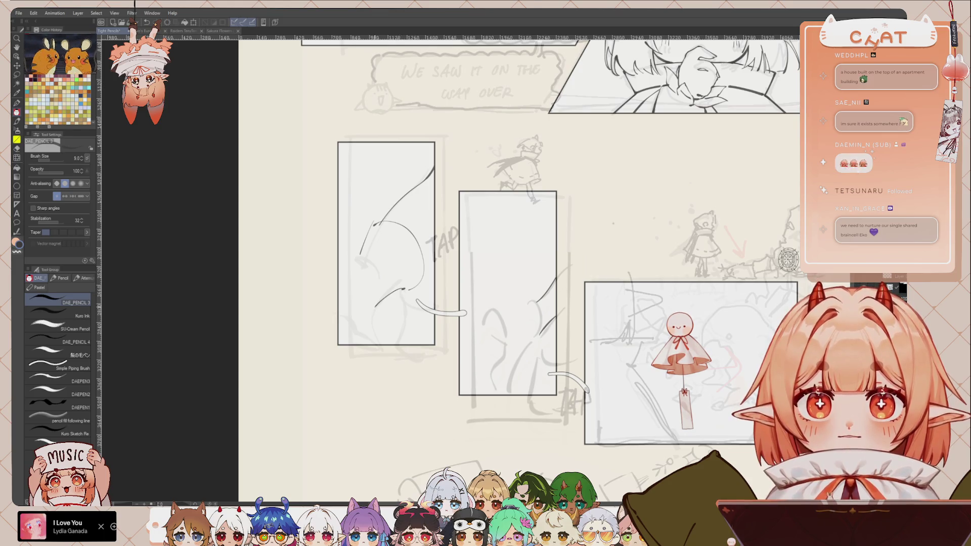
Add short strokes along the left panel's lower-left edge, erasing a small stray fragment
left_click_drag(375, 309, 380, 346)
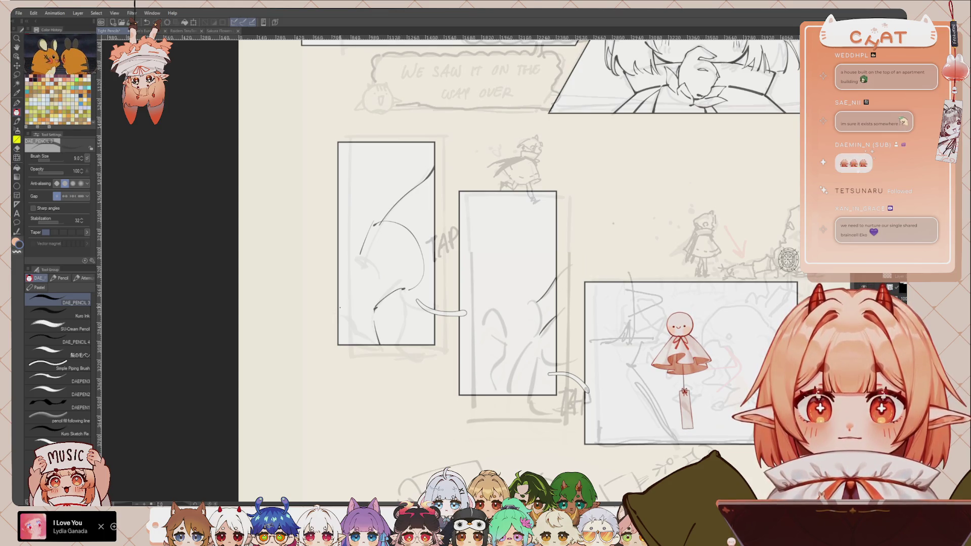
left_click_drag(339, 307, 361, 344)
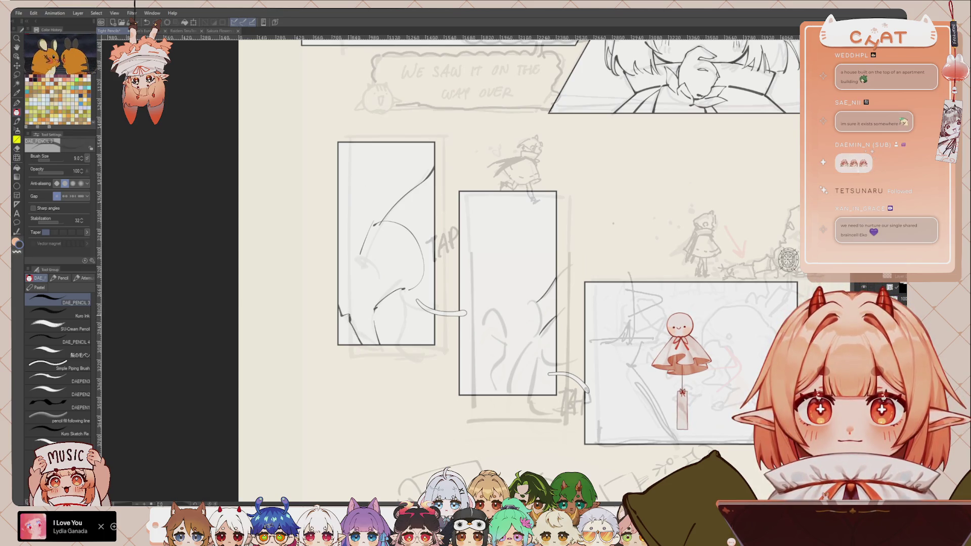
key("ctrl+z")
key("ctrl+z")
left_click_drag(344, 313, 352, 327)
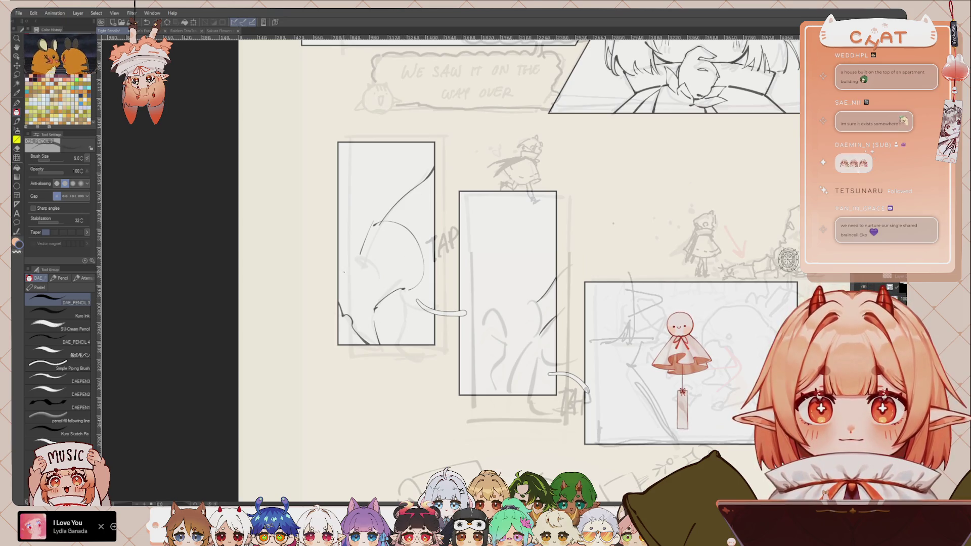
left_click_drag(357, 259, 348, 272)
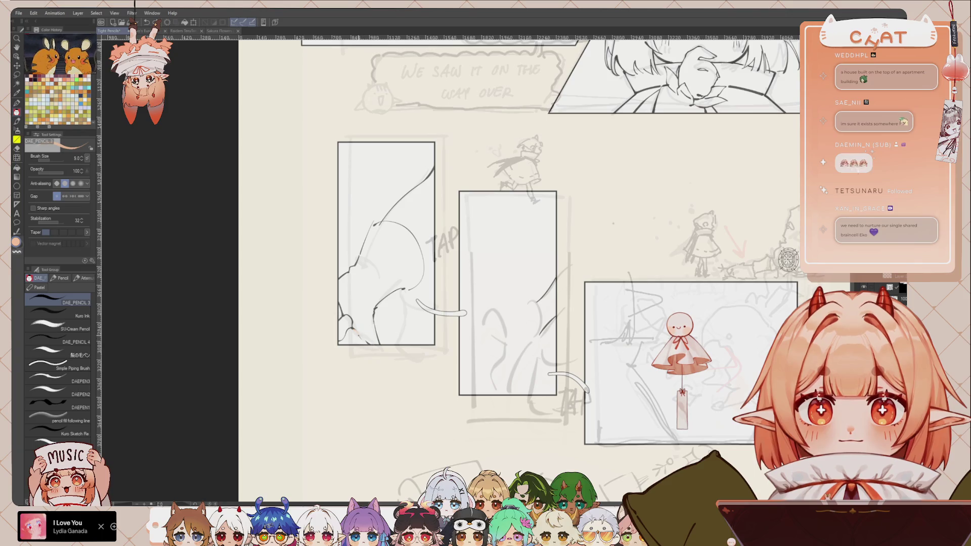
key("x")
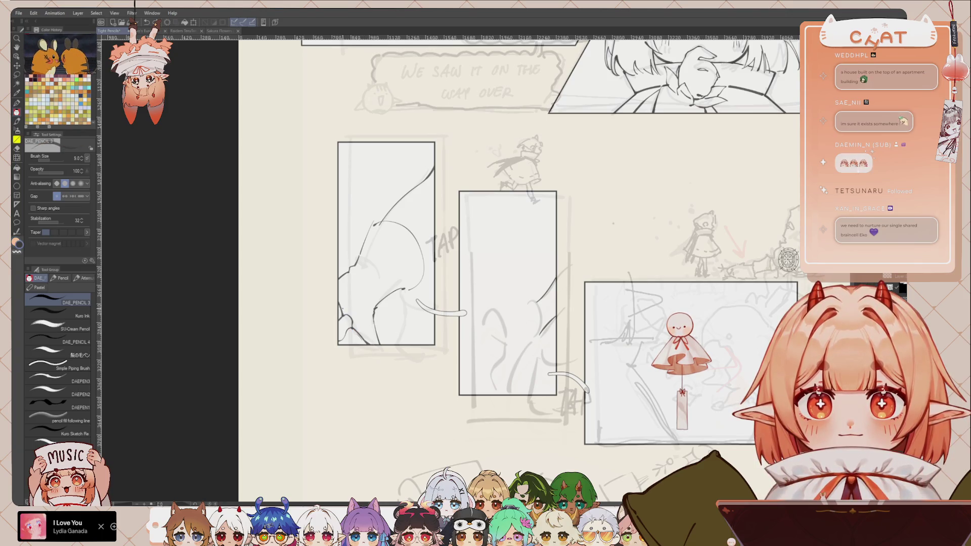
left_click_drag(340, 303, 341, 313)
key("x")
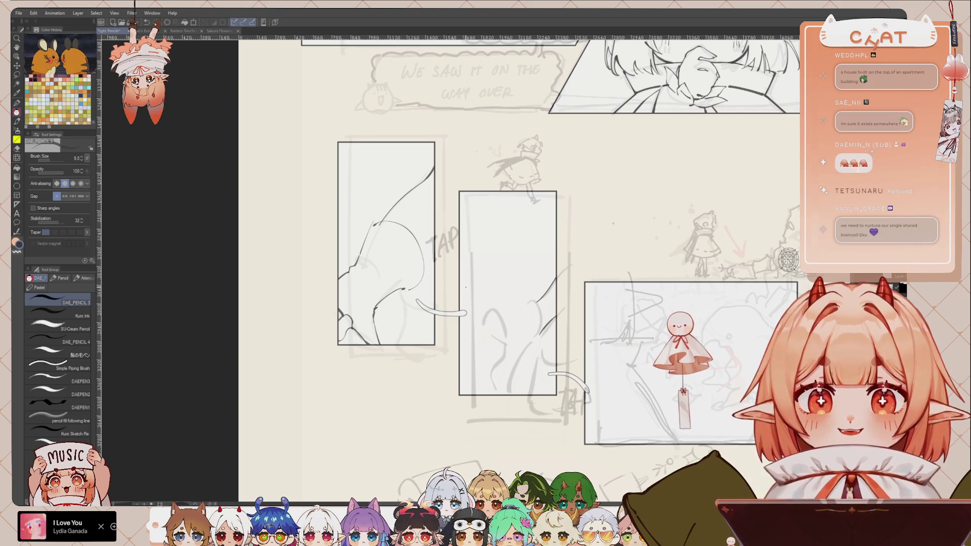
key("h")
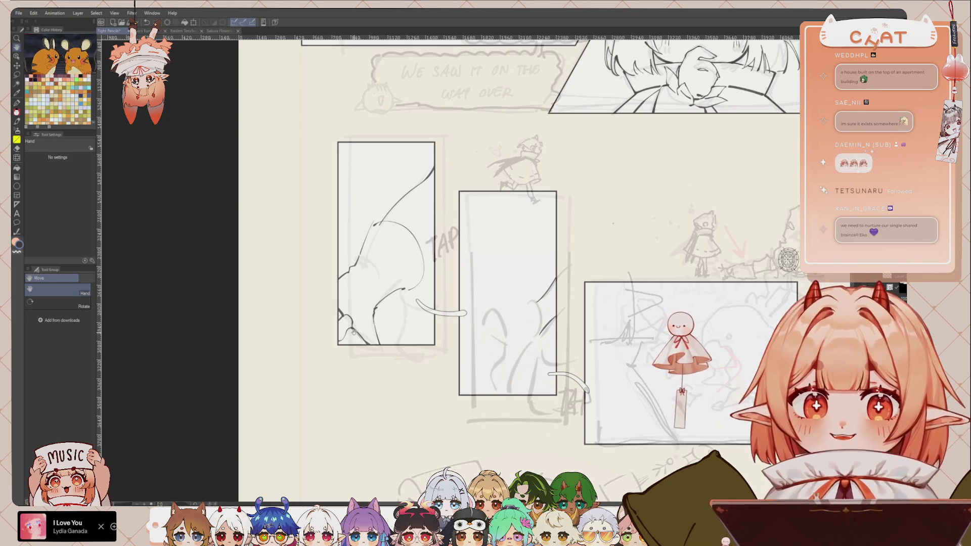
key("e")
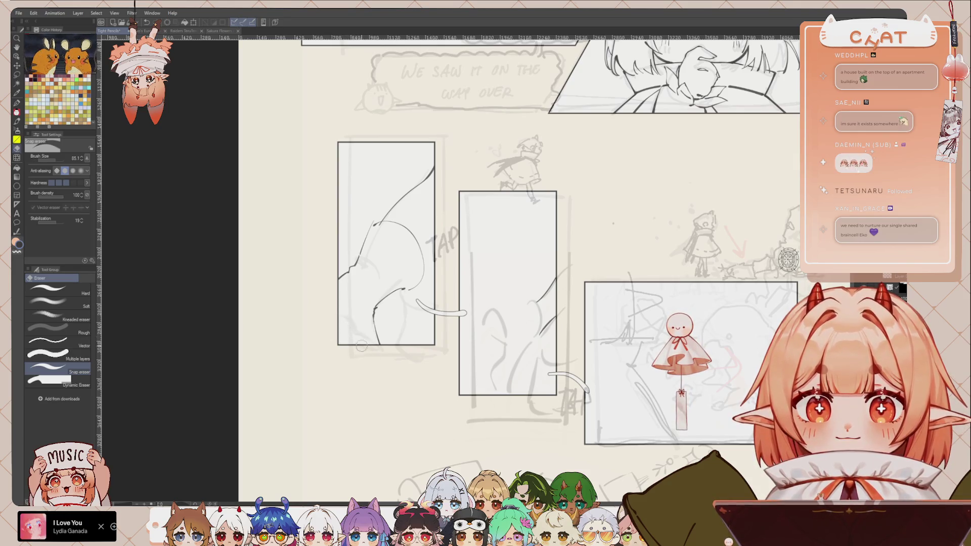
Replace the long bottom-left stroke with a short curve at the panel's bottom-left corner
key("p")
key("p")
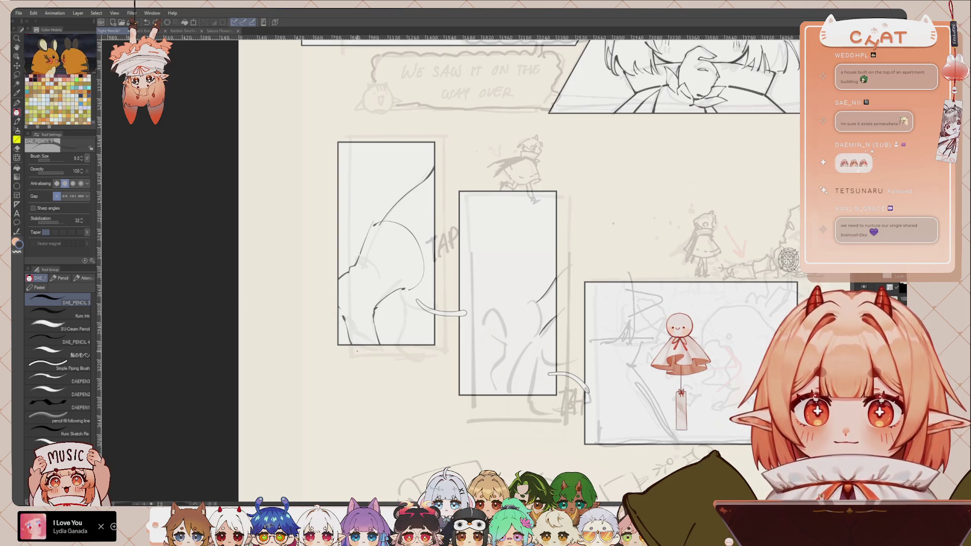
key("ctrl+z")
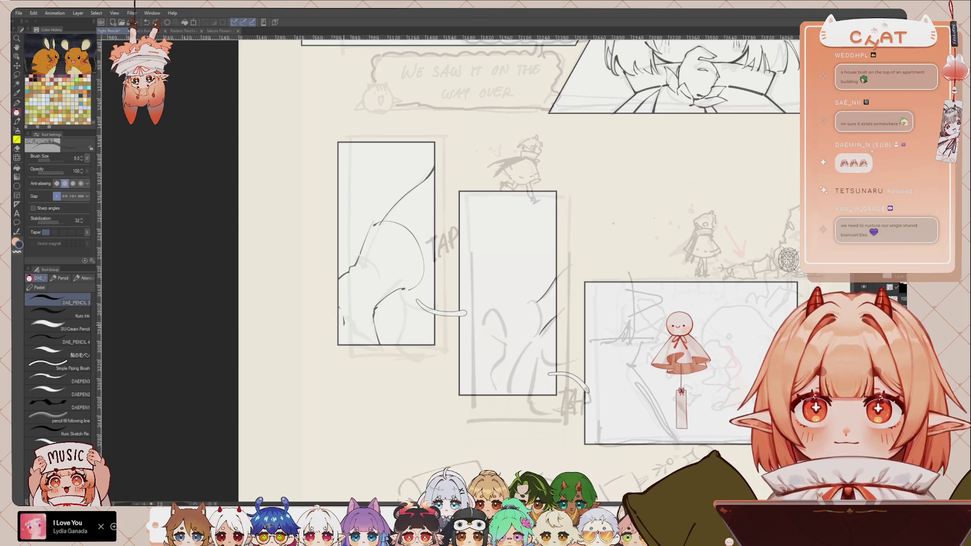
key("ctrl+z")
left_click_drag(345, 318, 344, 331)
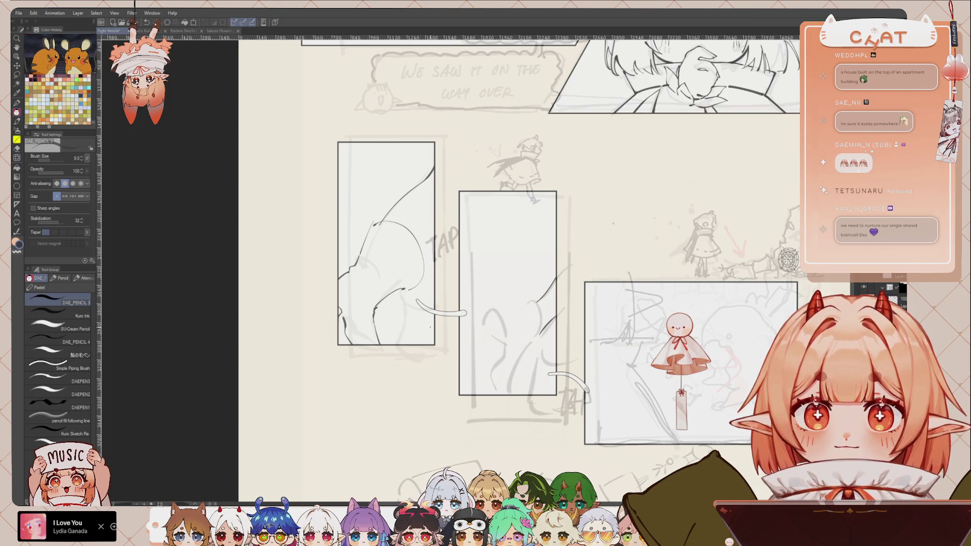
Begin the middle panel's line art with short edge strokes and two downward curves
left_click_drag(527, 296, 539, 292)
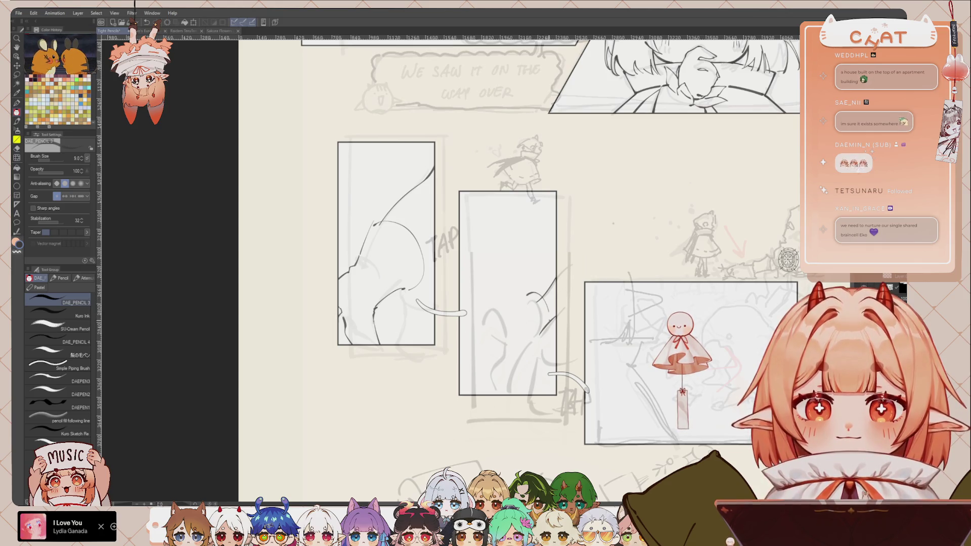
left_click_drag(549, 327, 540, 346)
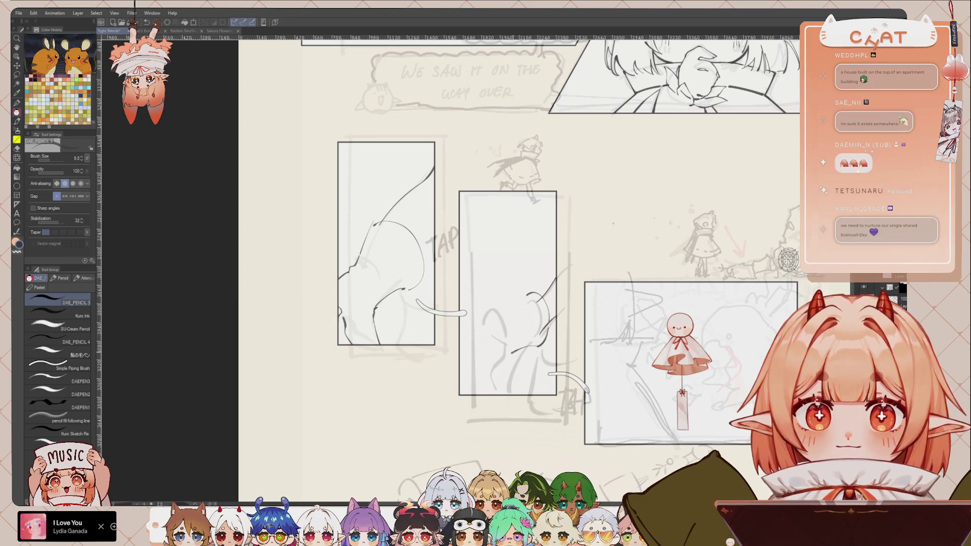
key("ctrl+z")
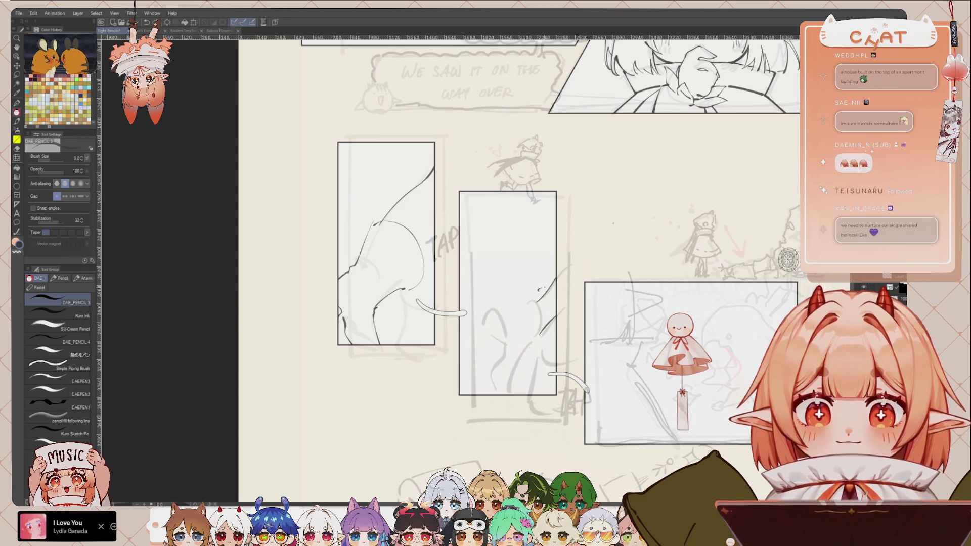
left_click_drag(556, 287, 541, 290)
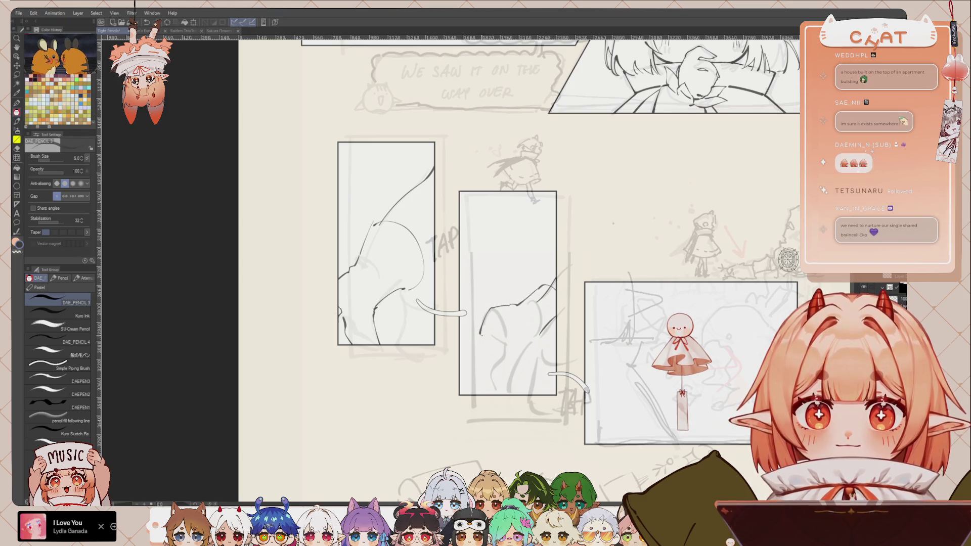
left_click_drag(496, 311, 483, 339)
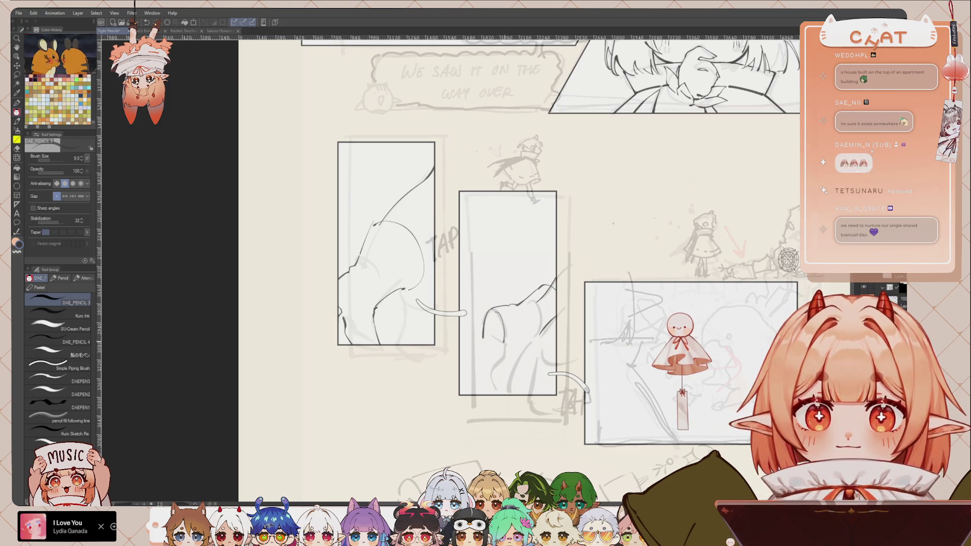
mouse_move(498, 312)
left_mouse_down()
mouse_move(508, 343)
mouse_move(505, 335)
mouse_move(496, 364)
mouse_move(511, 385)
left_mouse_up()
key("ctrl+z")
key("ctrl+z")
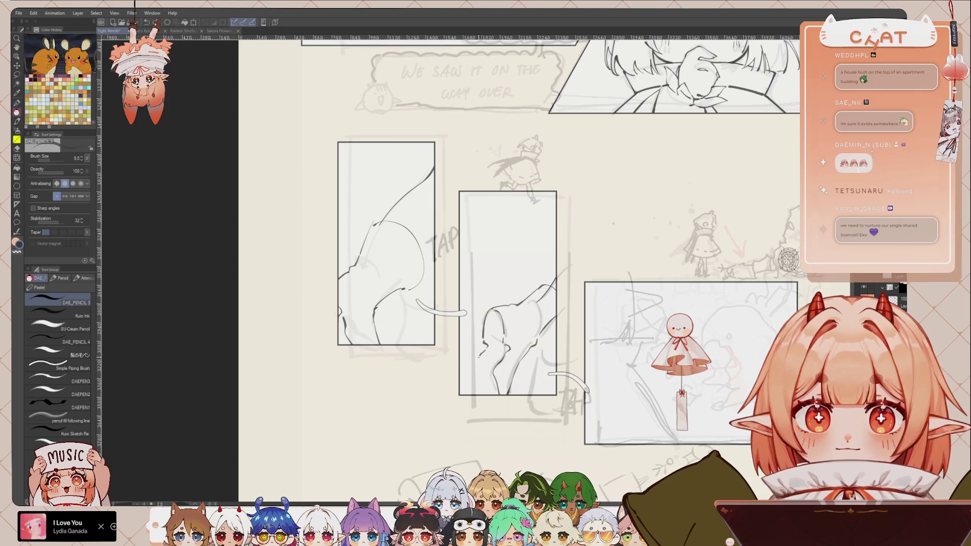
left_click_drag(474, 371, 482, 390)
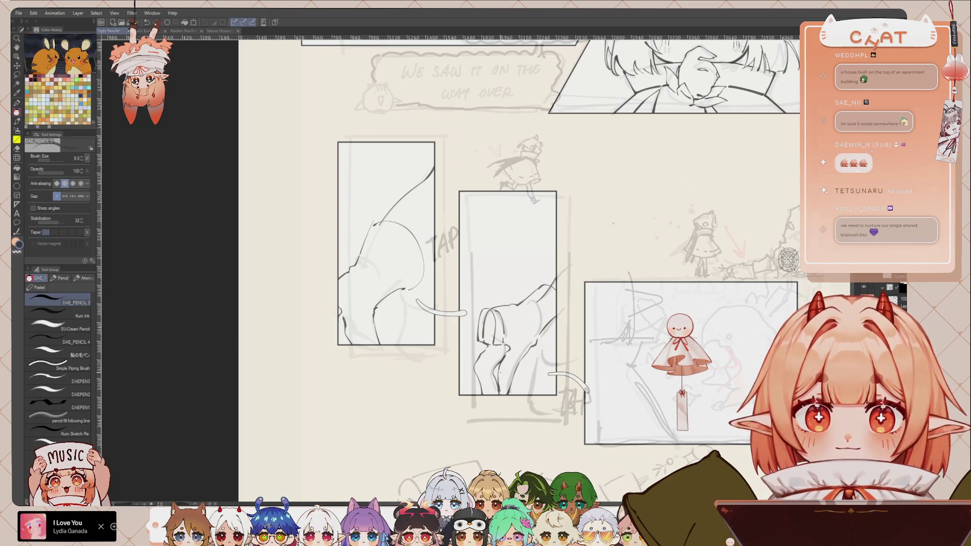
Rework the middle panel's lower curve, toggling the Snap eraser and redrawing it in a better shape
key("e")
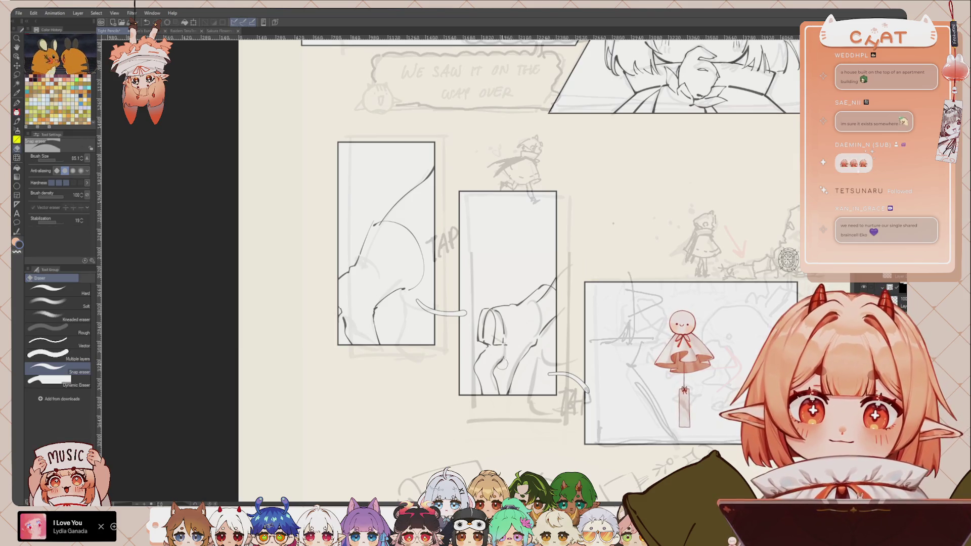
key("p")
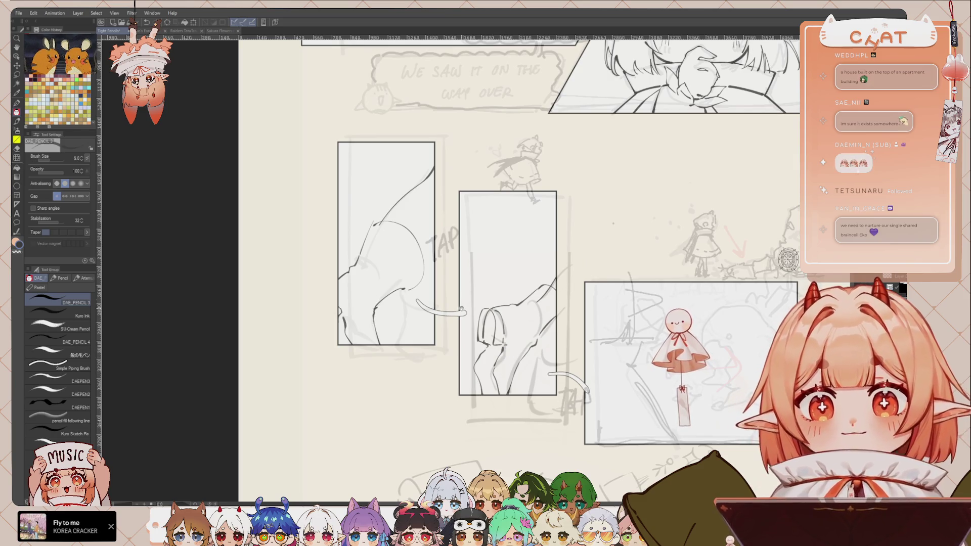
scroll(505, 253, "up", 1)
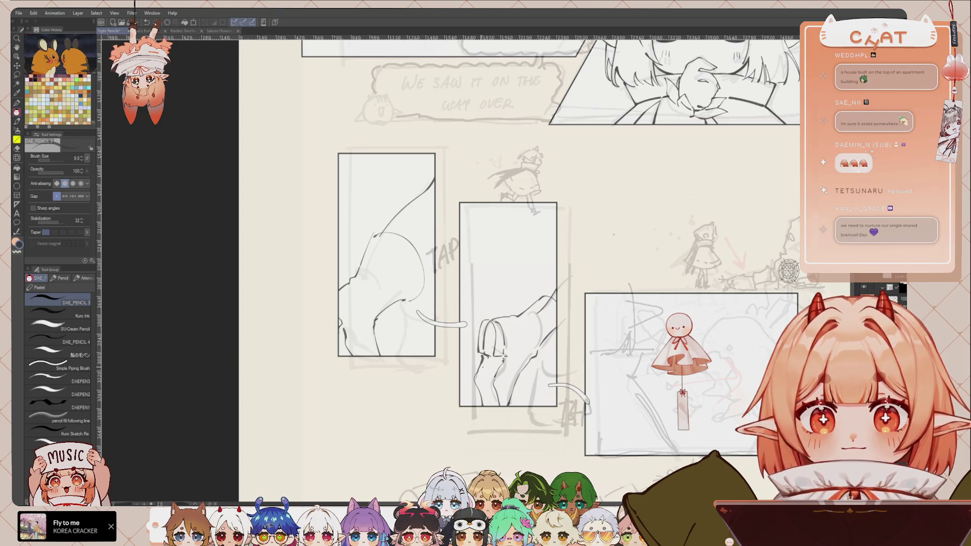
scroll(521, 268, "up", 1)
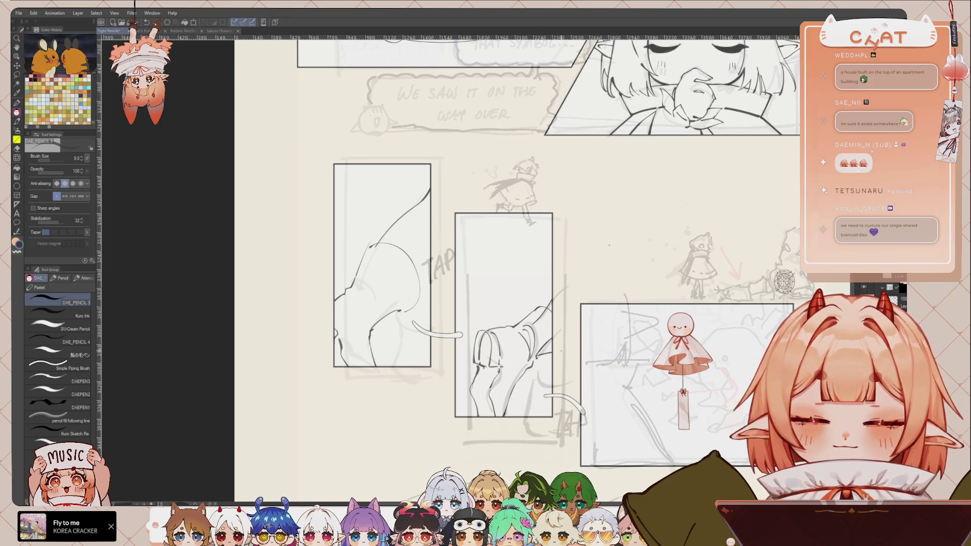
key("e")
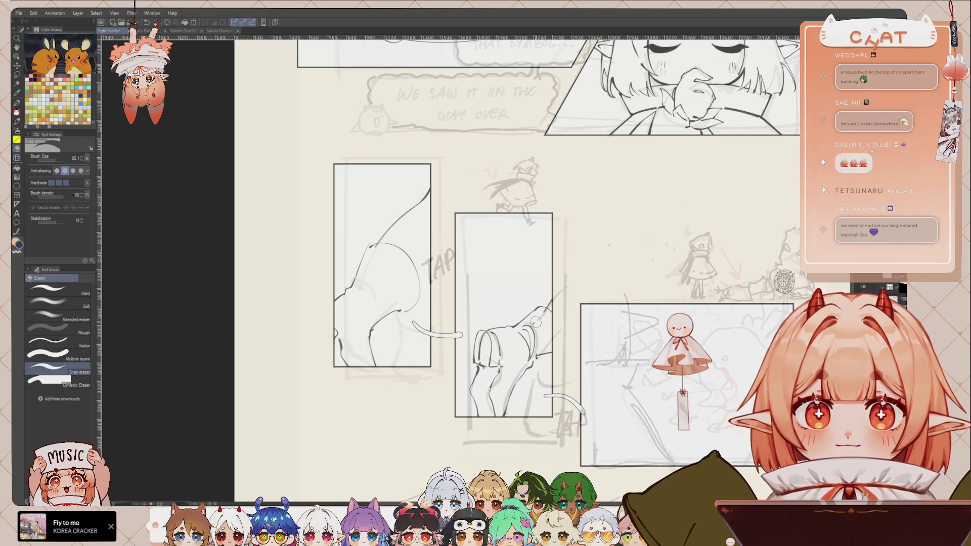
key("p")
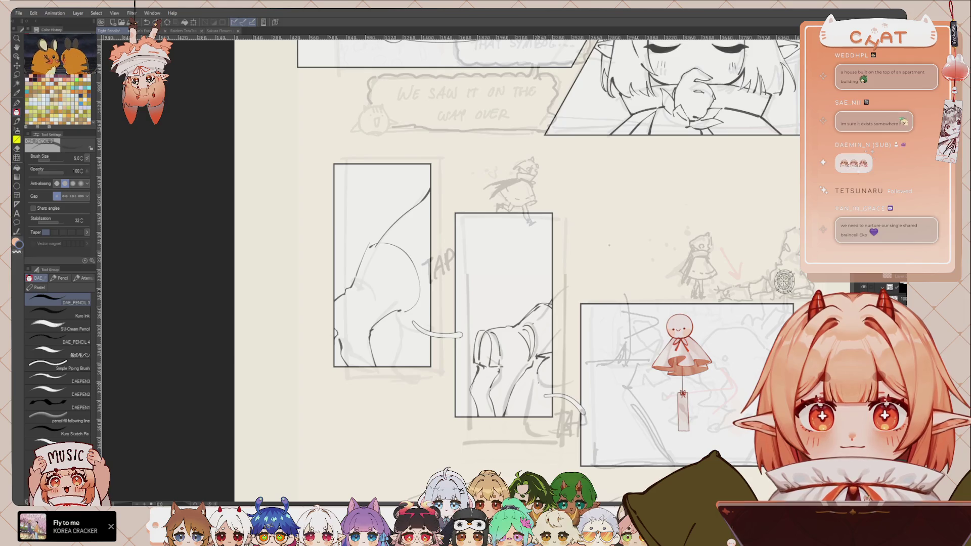
mouse_move(539, 360)
left_mouse_down()
mouse_move(536, 380)
mouse_move(551, 385)
left_mouse_up()
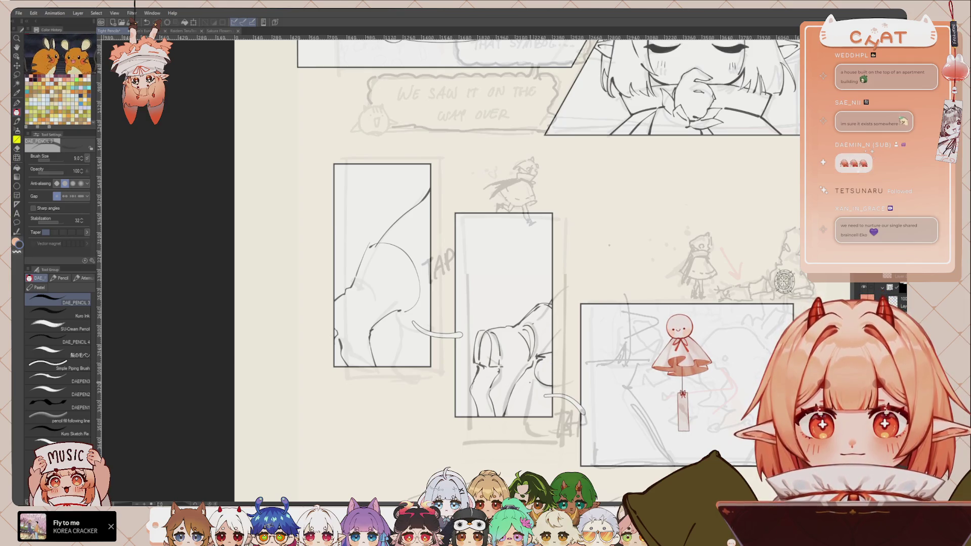
key("ctrl+z")
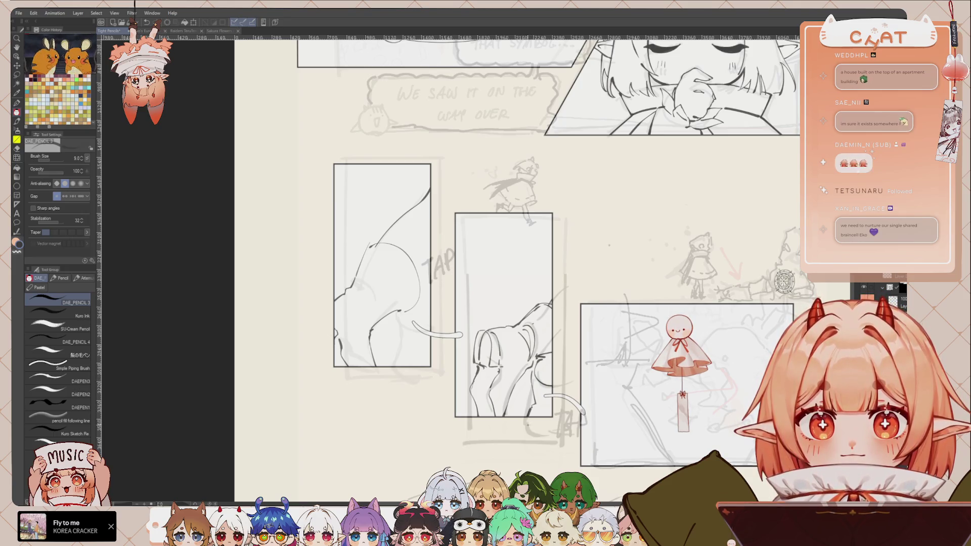
left_click_drag(551, 351, 541, 377)
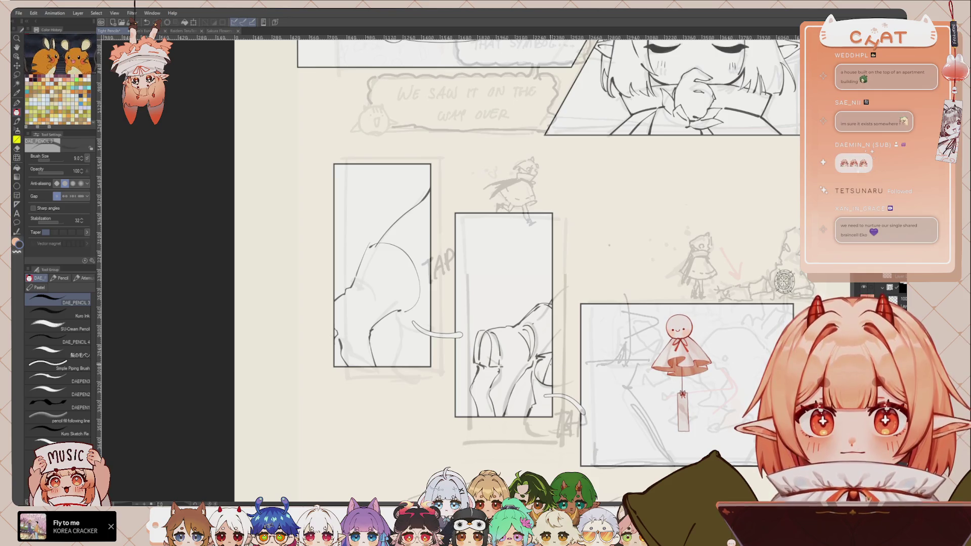
left_click_drag(551, 357, 544, 382)
Lasso the middle panel art, shift it upward and rotate it 7.8° clockwise, then add a short line
key("m")
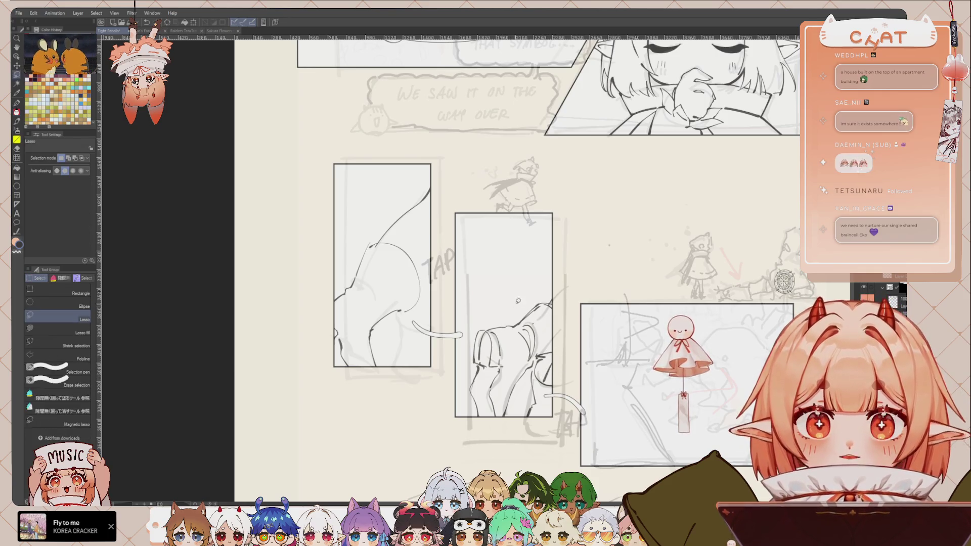
mouse_move(515, 304)
left_mouse_down()
mouse_move(526, 401)
mouse_move(537, 356)
mouse_move(590, 273)
left_mouse_up()
key("ctrl+t")
left_click_drag(520, 349, 521, 315)
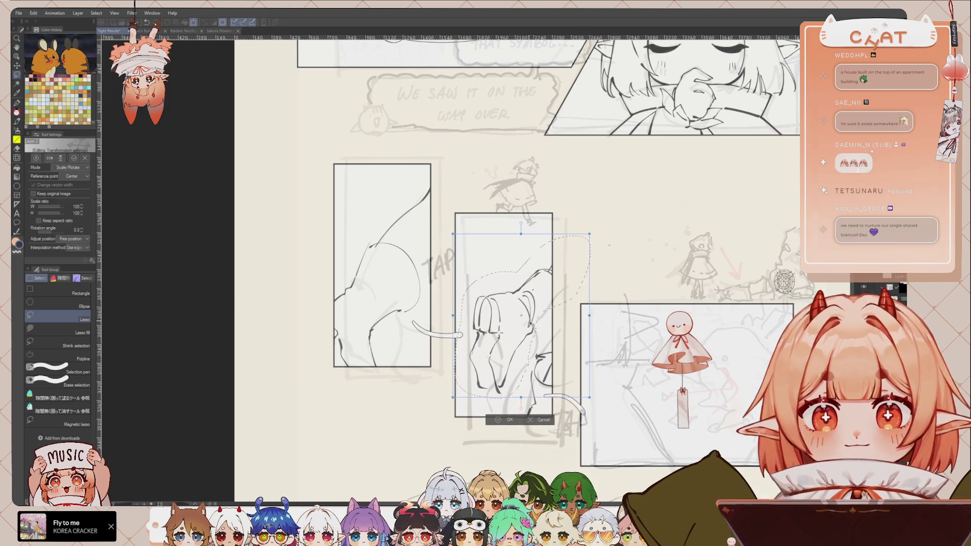
left_click_drag(597, 322, 571, 326)
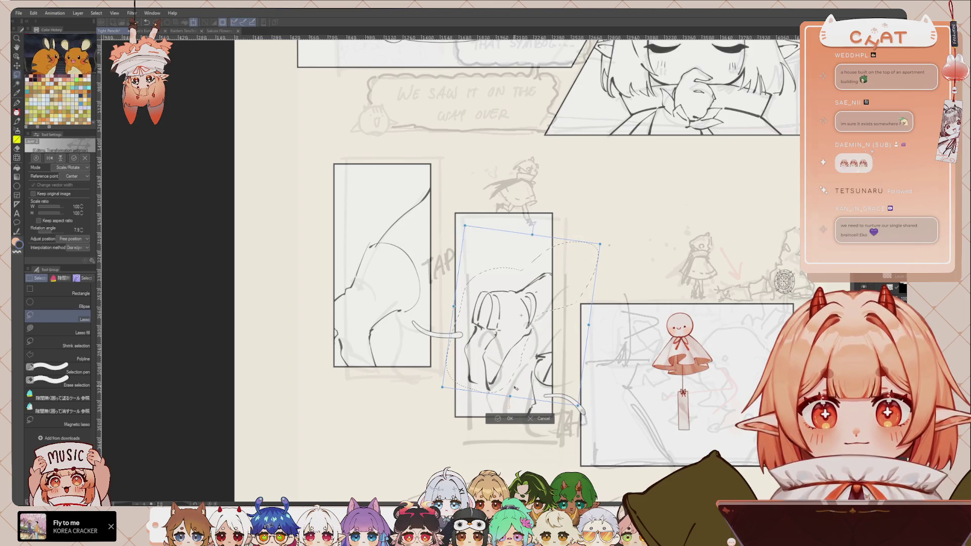
left_click(508, 419)
key("p")
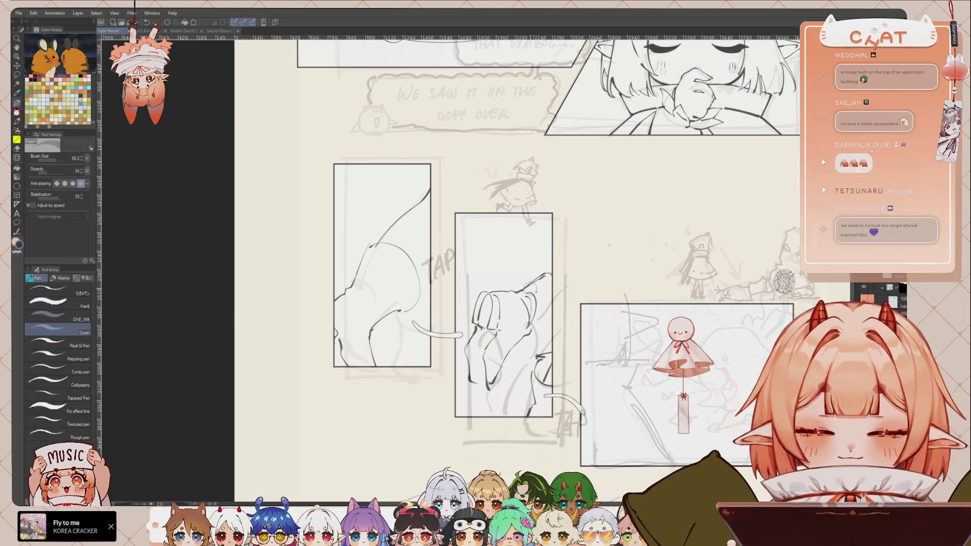
key("p")
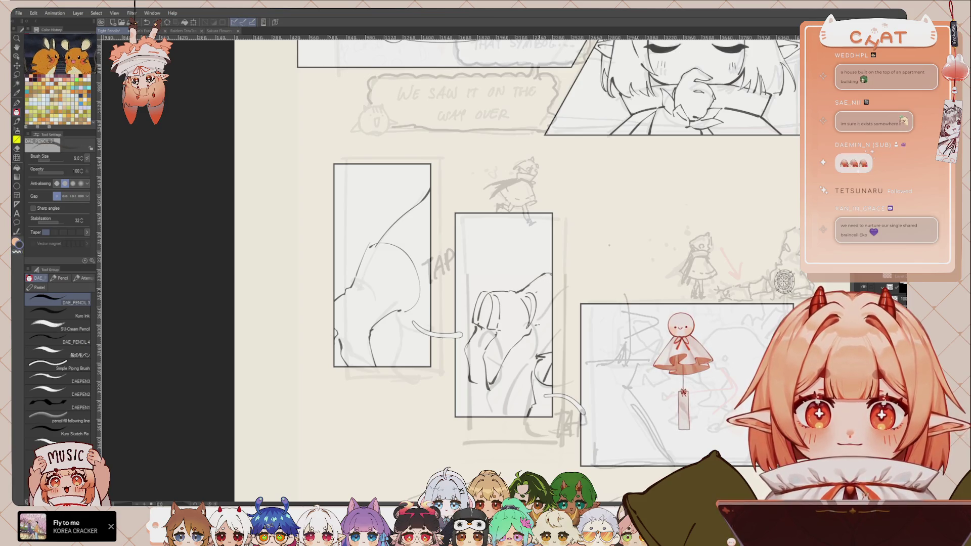
left_click_drag(535, 329, 552, 328)
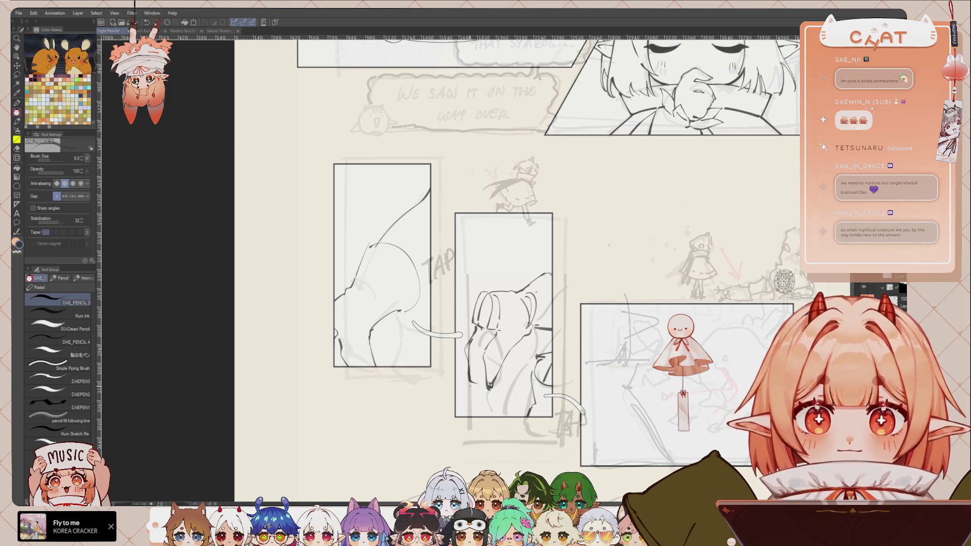
Add a short stroke near the middle panel's bottom, undo unwanted strokes, and reframe the lower panels
mouse_move(470, 378)
left_mouse_down()
mouse_move(473, 388)
mouse_move(499, 387)
left_mouse_up()
key("ctrl+z")
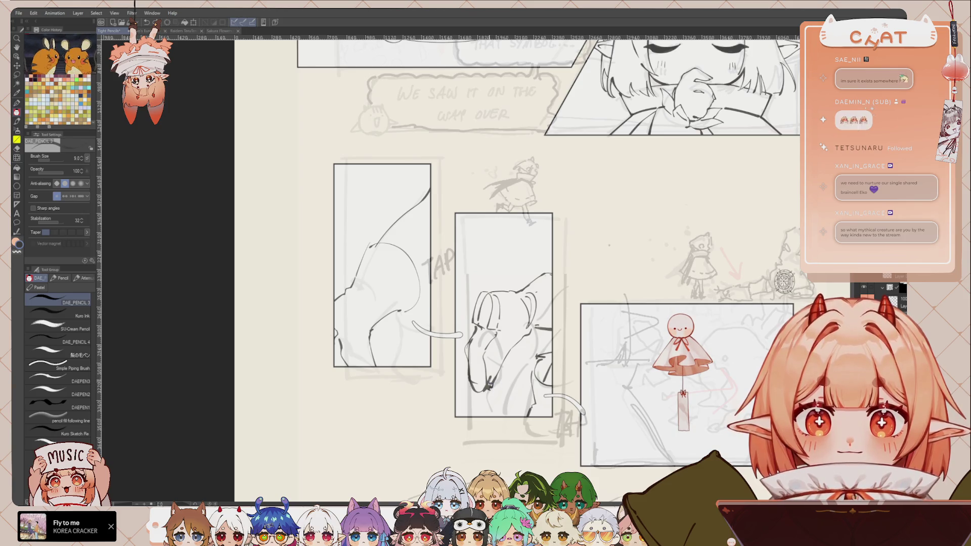
key("ctrl+z")
key("ctrl+z")
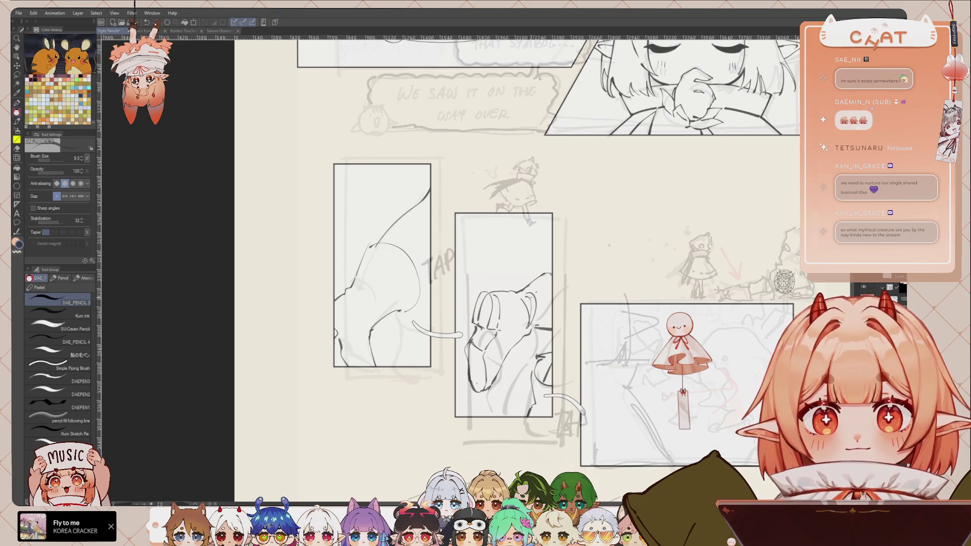
key("e")
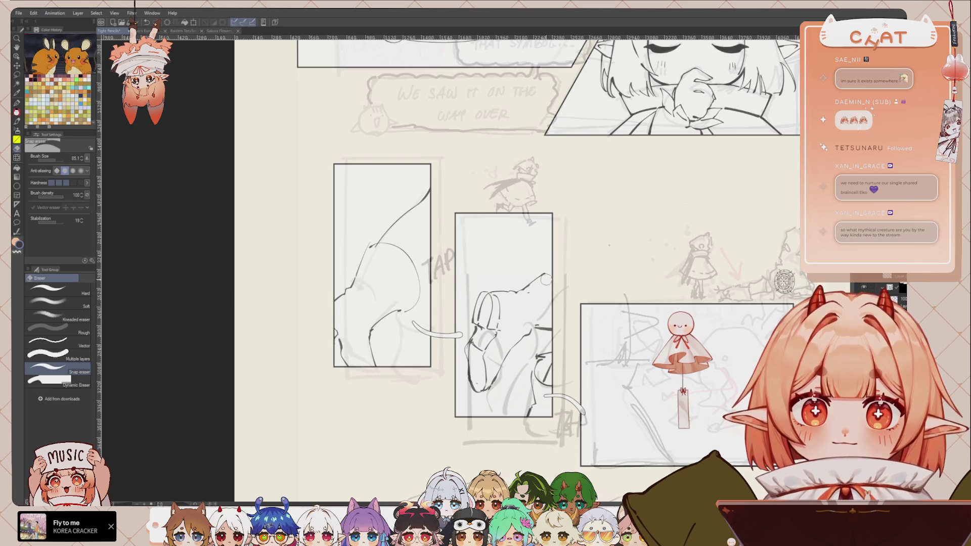
key("p")
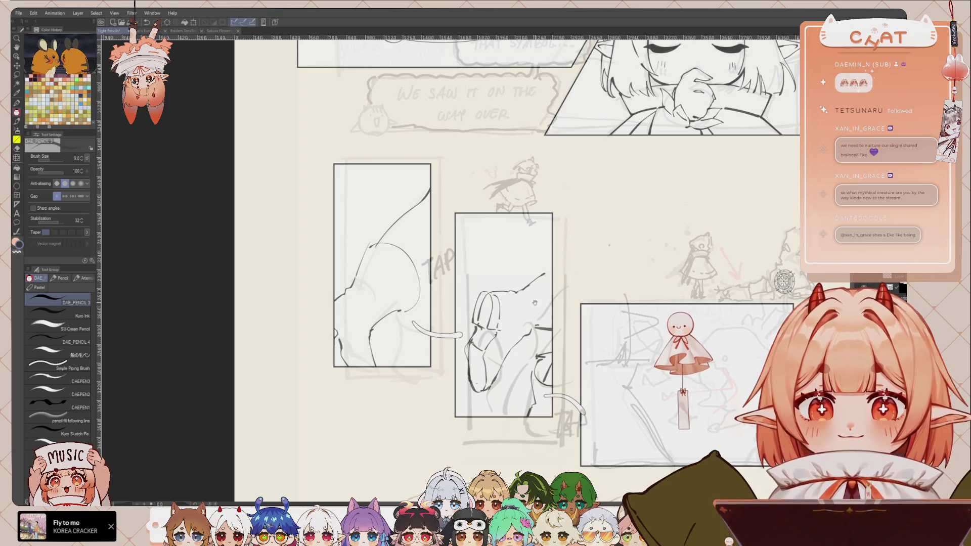
left_click_drag(516, 268, 510, 275)
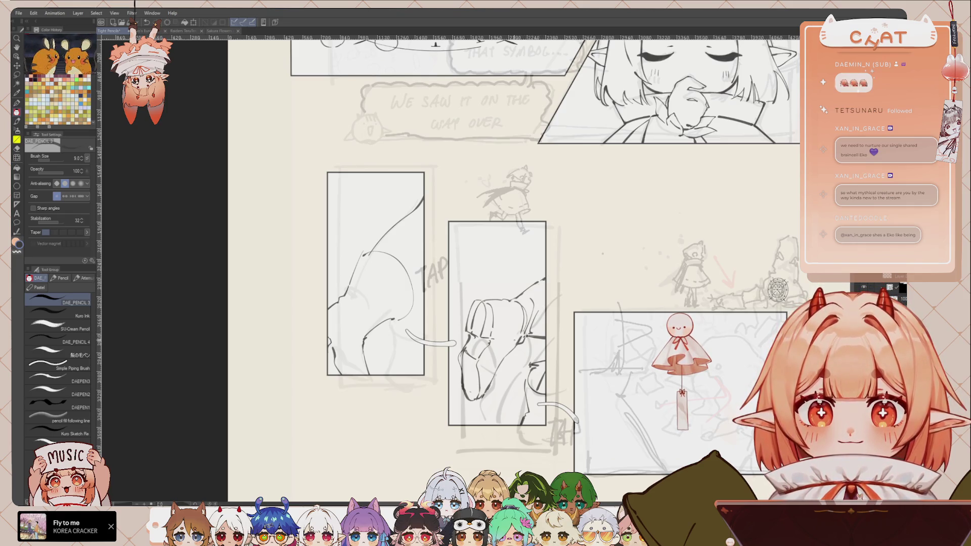
left_click_drag(548, 371, 531, 346)
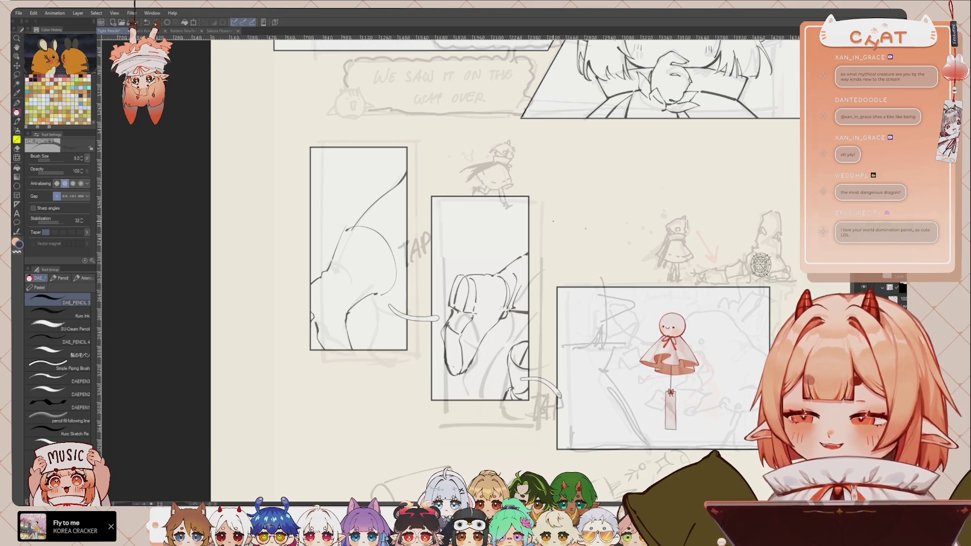
left_click_drag(505, 253, 486, 263)
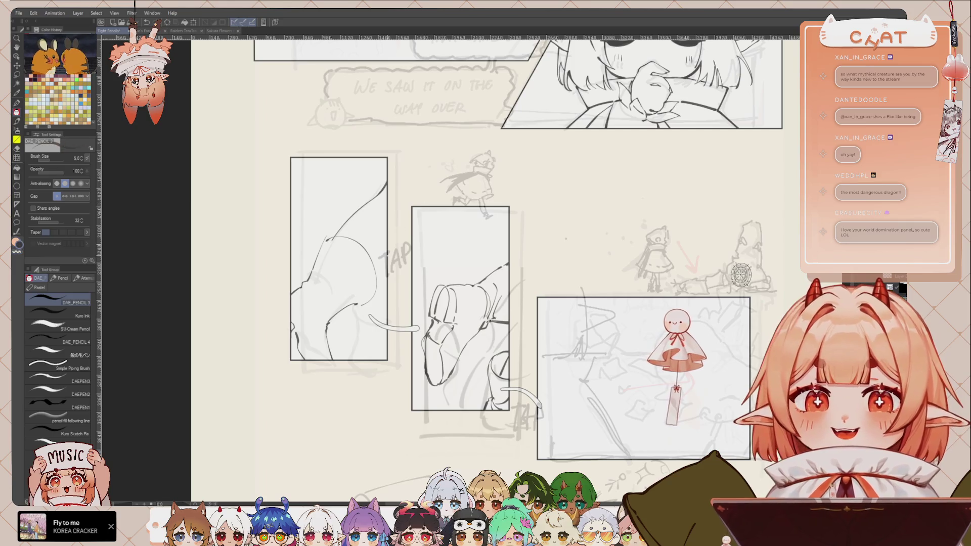
left_click_drag(505, 253, 539, 273)
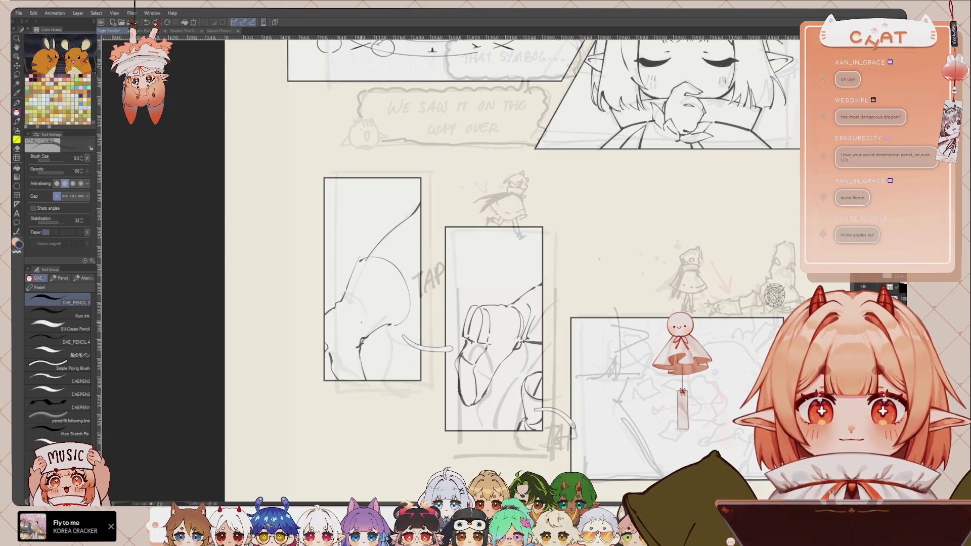
Erase pencil lines in the left tall panel and draw a new line in their place
key("e")
mouse_move(361, 324)
left_mouse_down()
mouse_move(359, 369)
mouse_move(336, 354)
mouse_move(338, 365)
left_mouse_up()
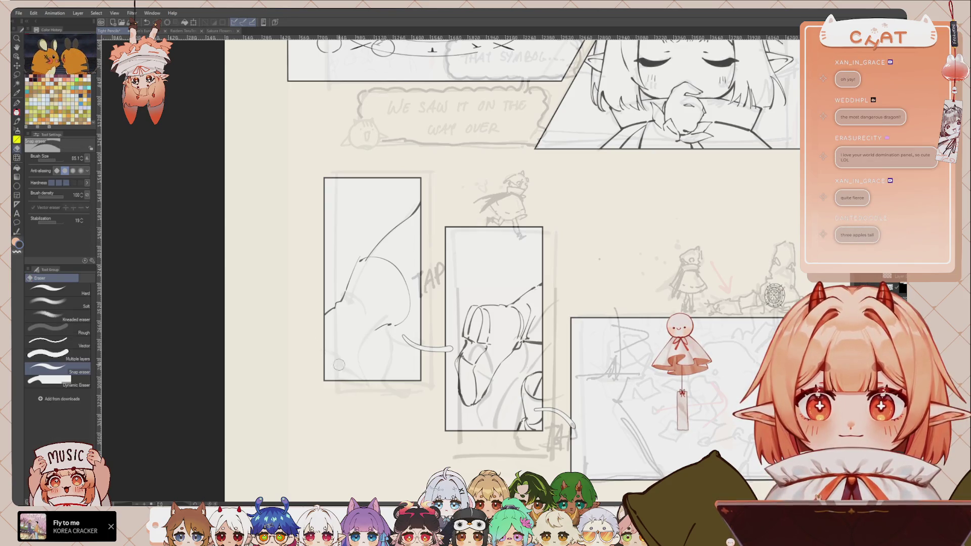
key("p")
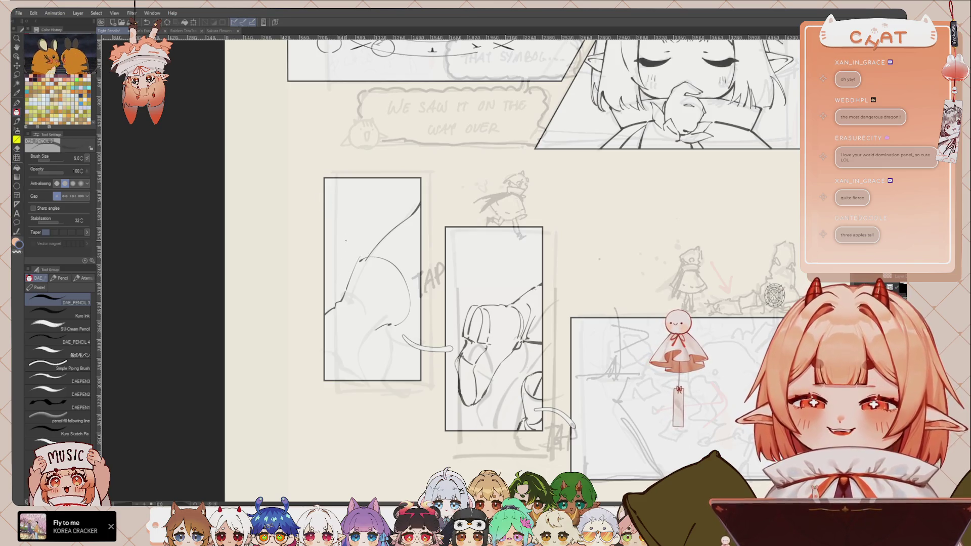
left_click_drag(346, 240, 349, 233)
left_click_drag(394, 316, 360, 337)
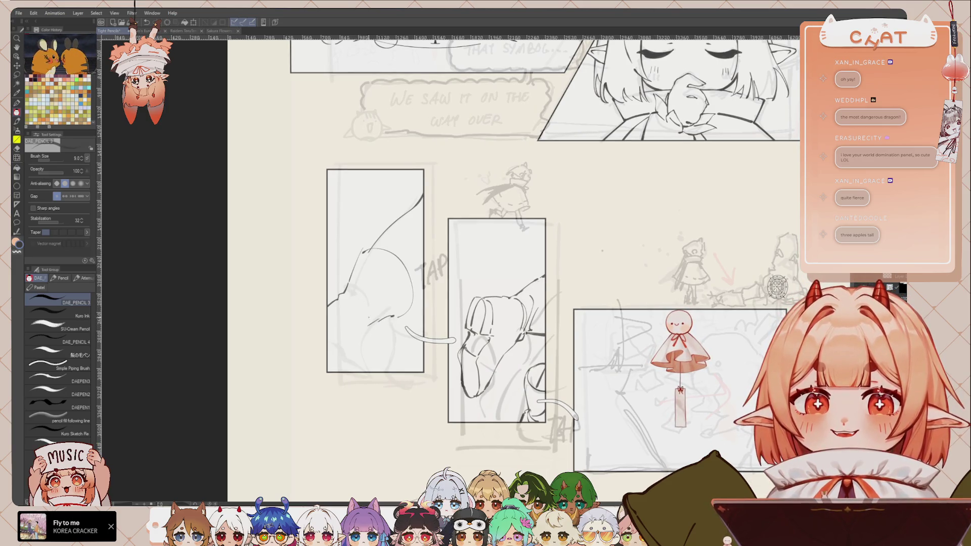
Erase the lower-left lines in the left panel, extend the curve, then undo that stroke
key("e")
mouse_move(333, 299)
left_mouse_down()
mouse_move(328, 321)
mouse_move(344, 301)
left_mouse_up()
key("p")
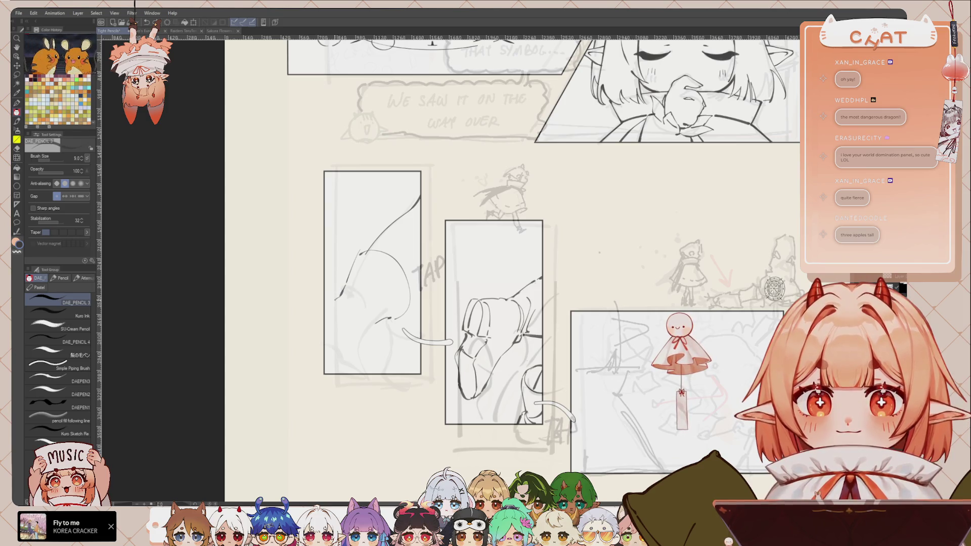
left_click_drag(362, 336, 373, 325)
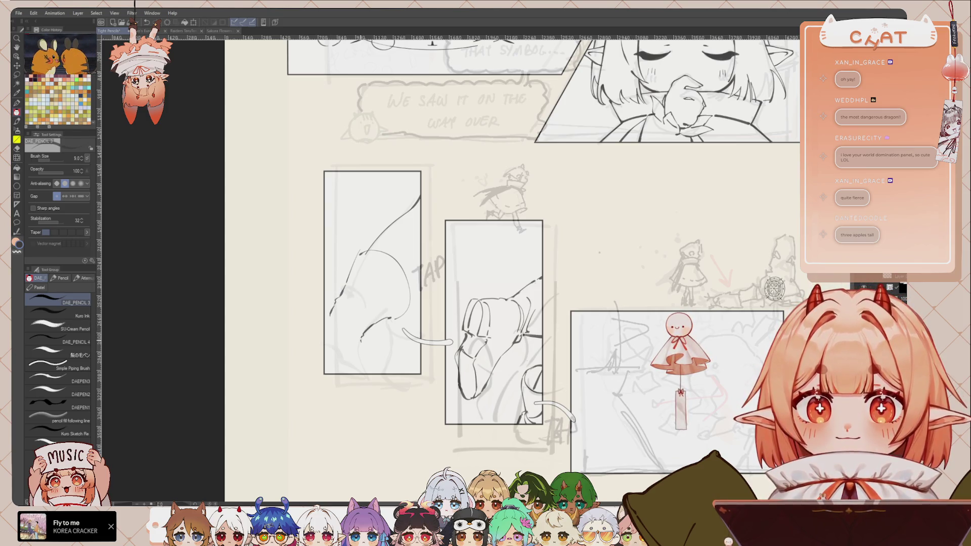
key("ctrl+z")
key("ctrl+z")
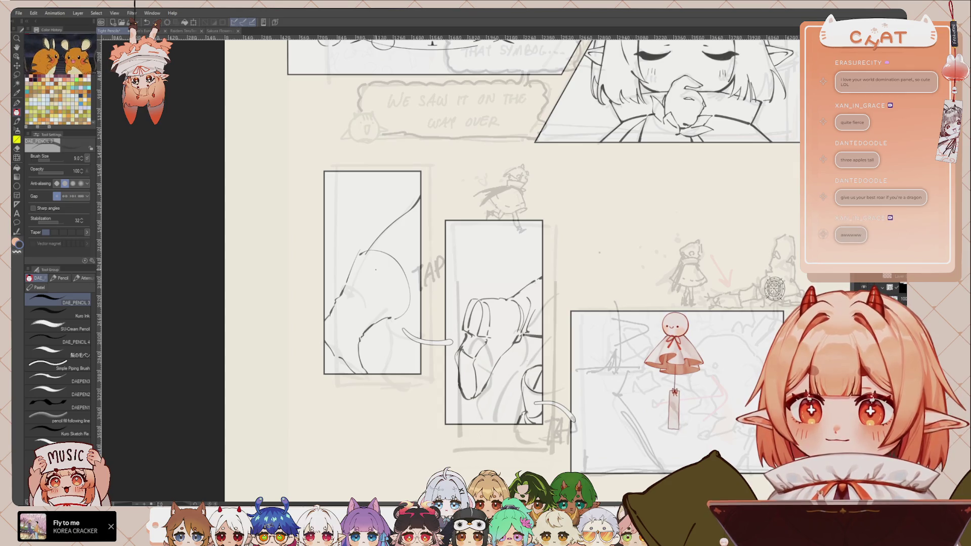
Erase part of a sketch line and draw a short curved line in the left panel
mouse_move(357, 314)
left_mouse_down()
mouse_move(353, 328)
mouse_move(334, 315)
left_mouse_up()
key("e")
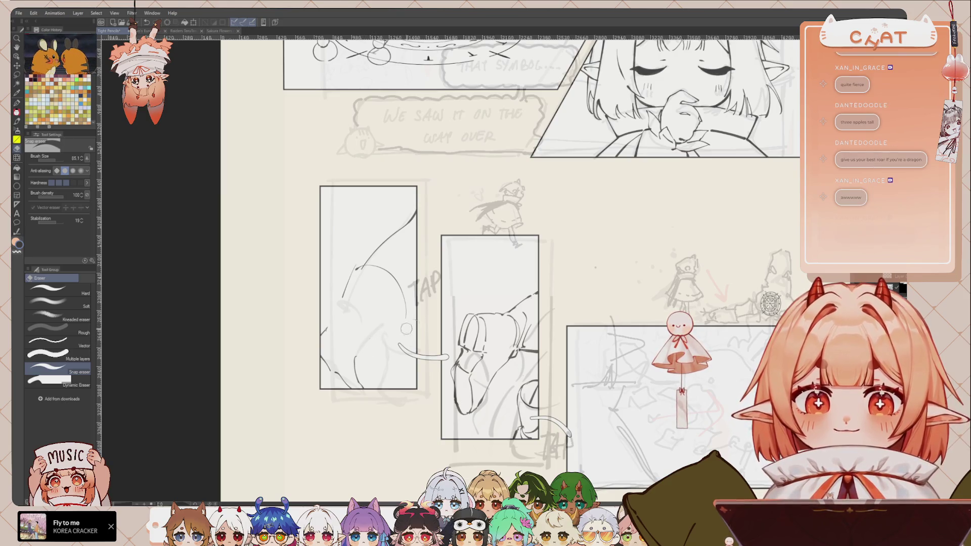
key("p")
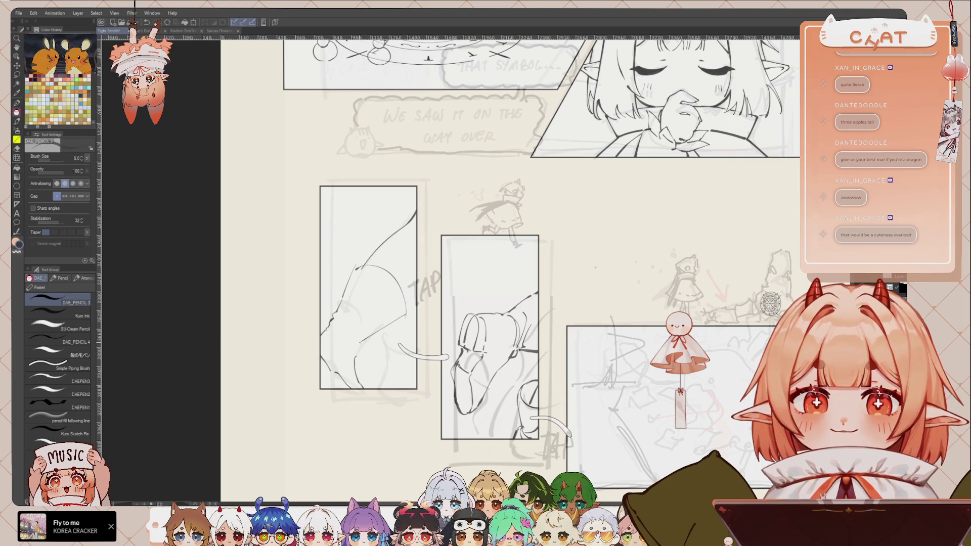
mouse_move(340, 332)
left_mouse_down()
mouse_move(359, 347)
mouse_move(384, 331)
left_mouse_up()
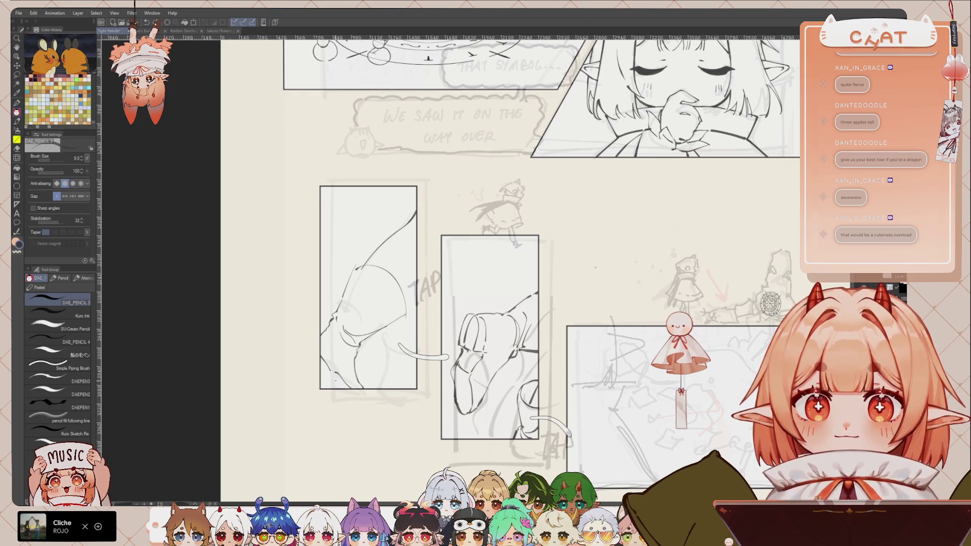
Erase the stray lines and the diagonal sketch stroke in the left panel's lower area
key("e")
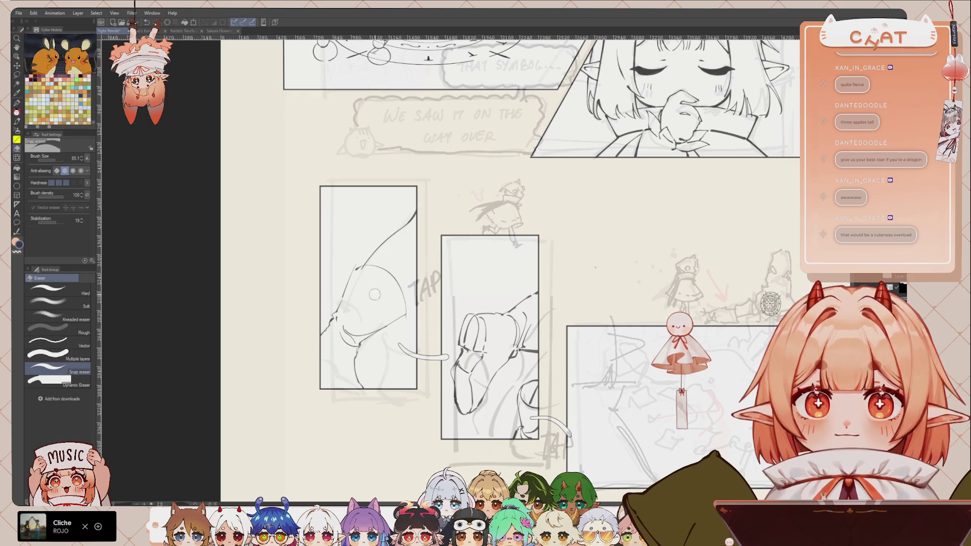
key("p")
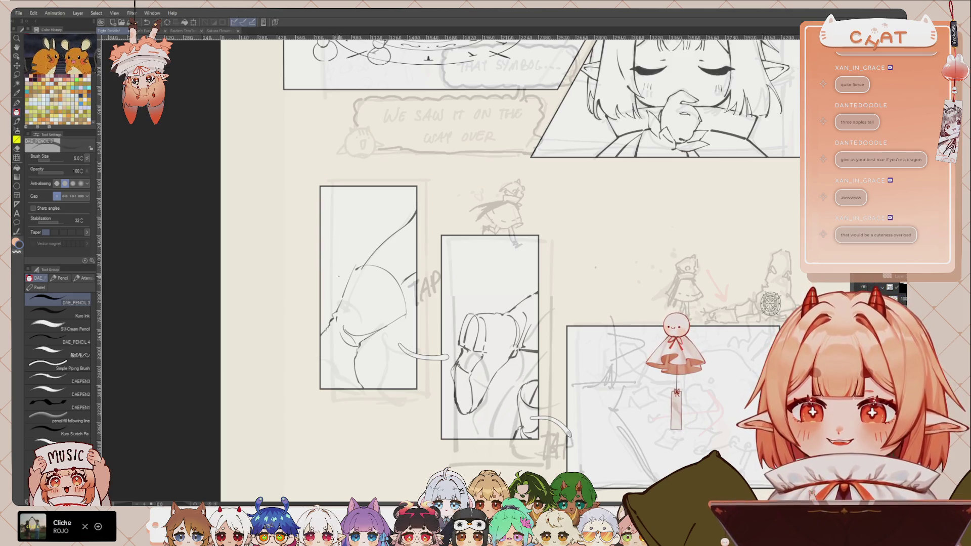
left_click_drag(326, 367, 319, 358)
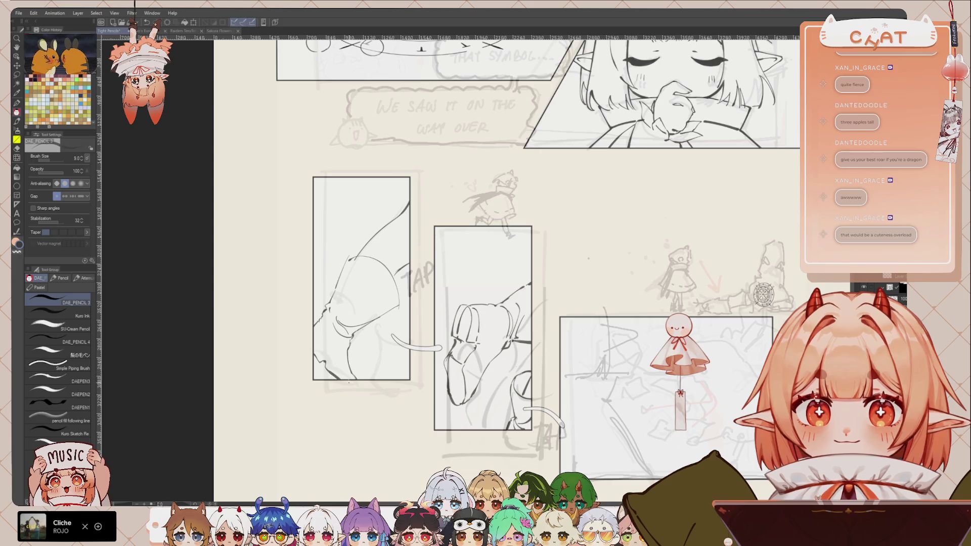
key("e")
mouse_move(344, 309)
left_mouse_down()
mouse_move(337, 345)
mouse_move(368, 331)
left_mouse_up()
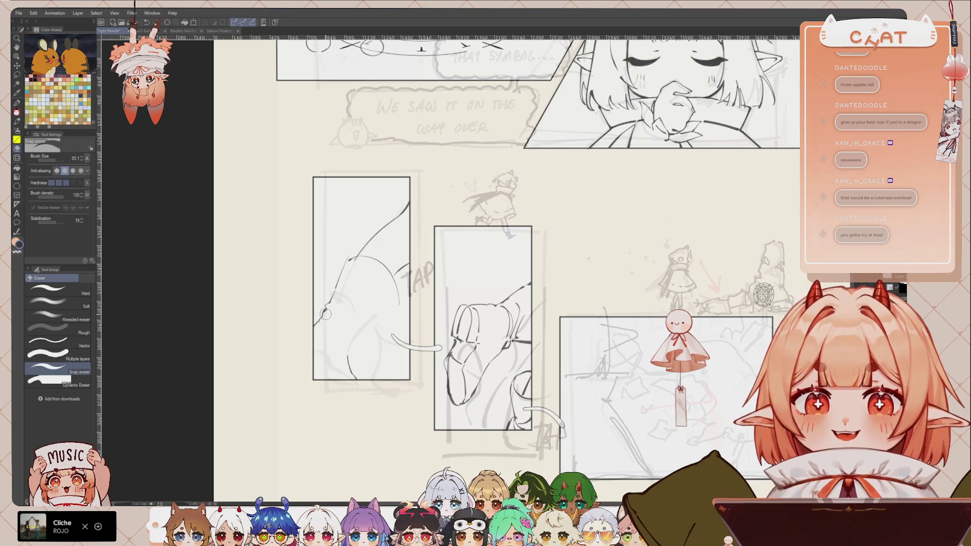
left_click_drag(349, 259, 324, 308)
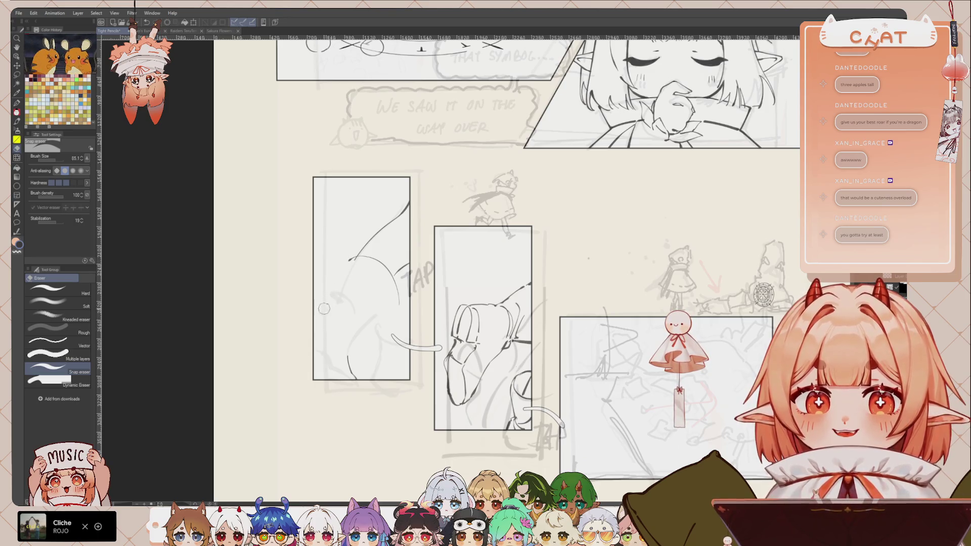
key("p")
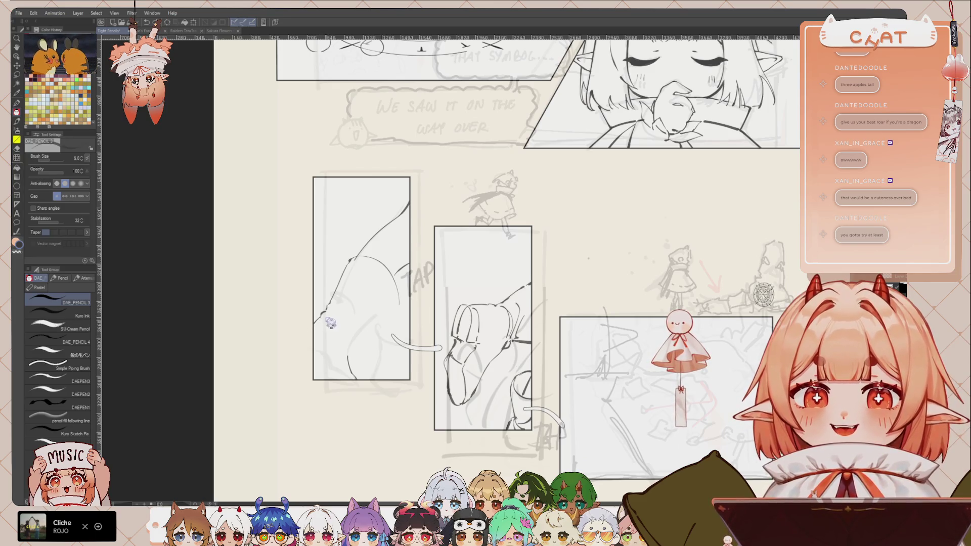
Redraw the lines at the left panel's lower left, undoing one misplaced stroke
scroll(327, 299, "up", 1)
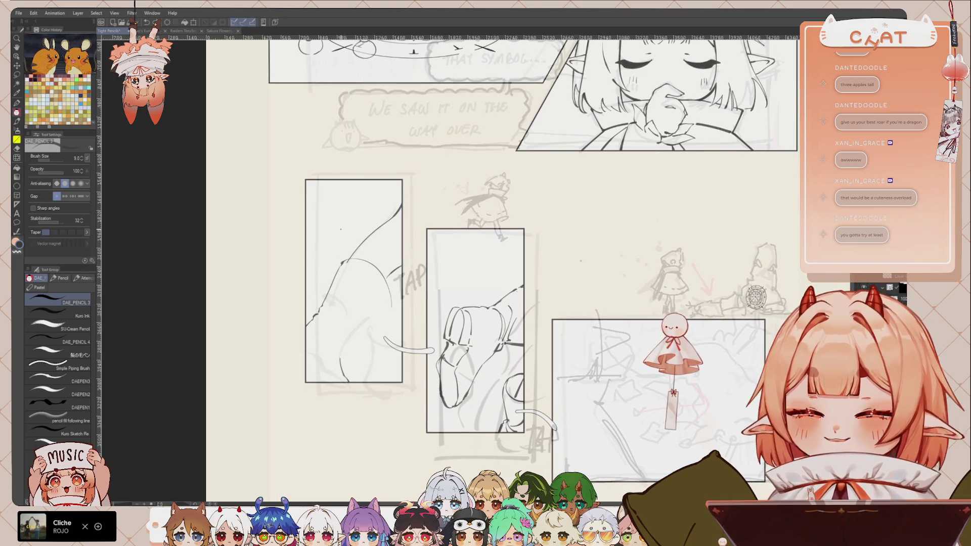
scroll(366, 302, "up", 1)
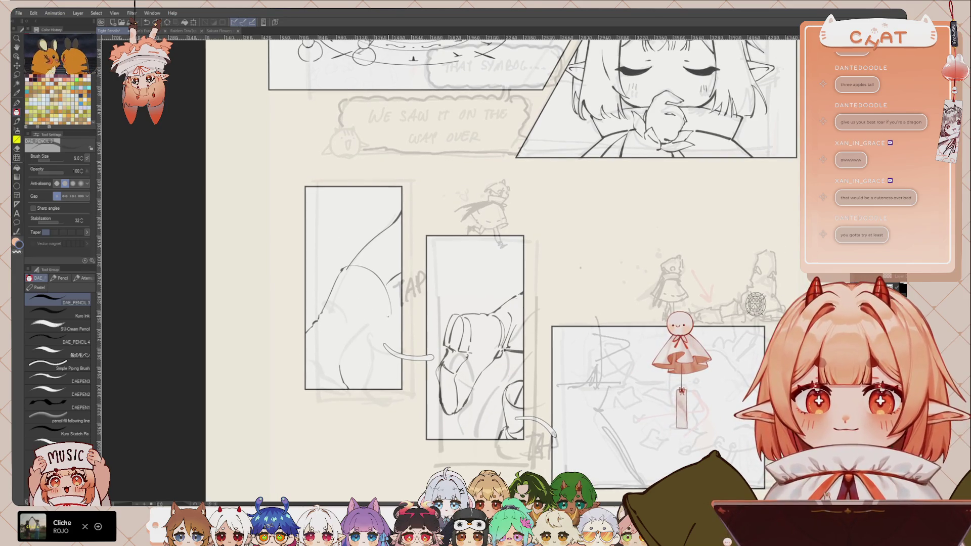
left_click_drag(345, 345, 389, 316)
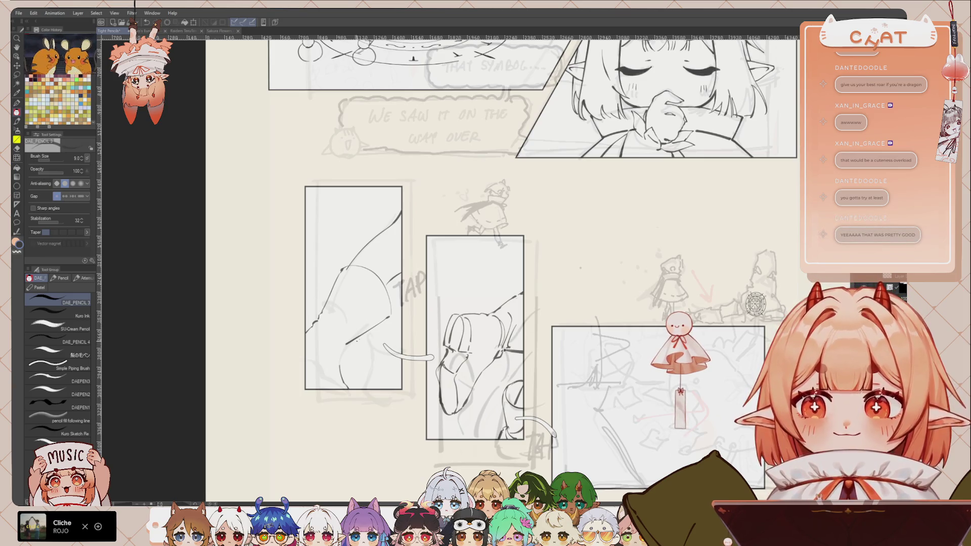
key("ctrl+z")
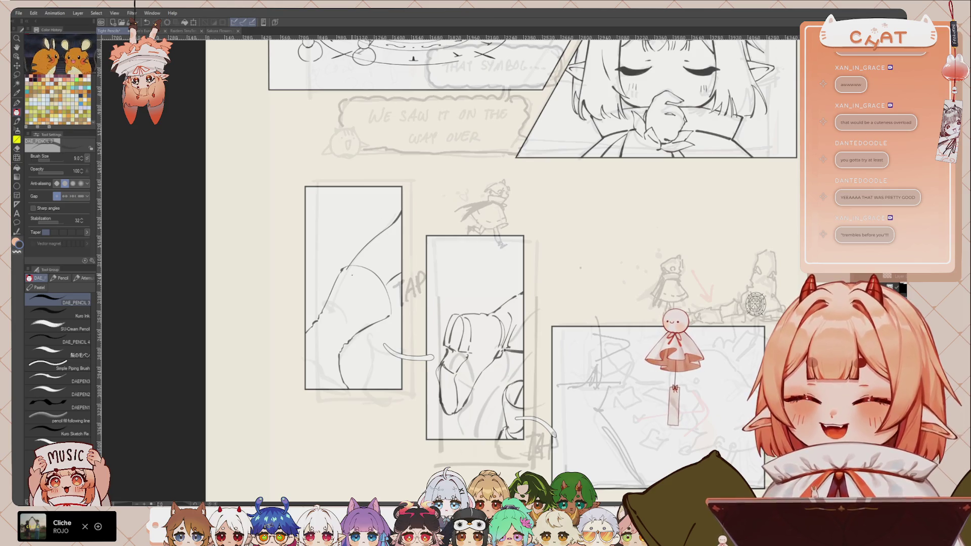
left_click_drag(501, 273, 496, 269)
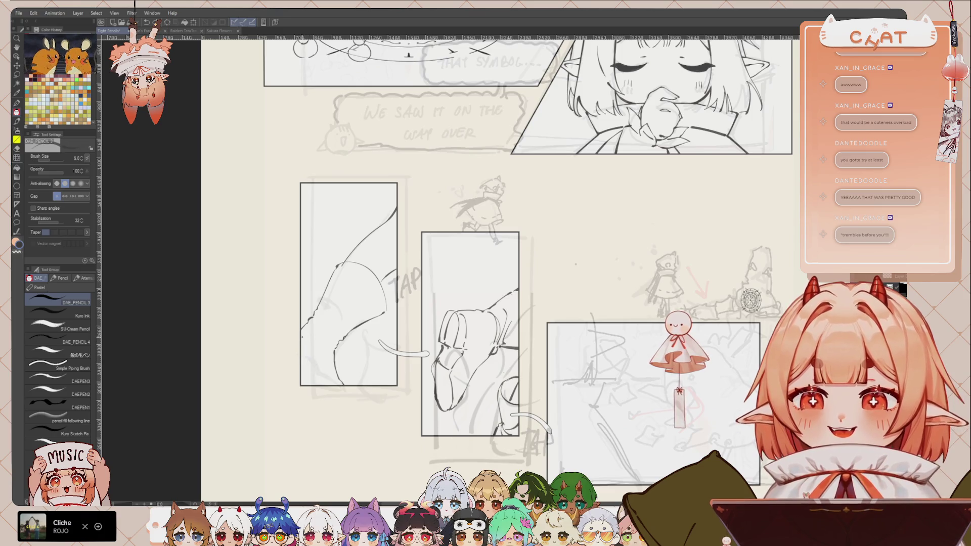
left_click_drag(298, 343, 290, 345)
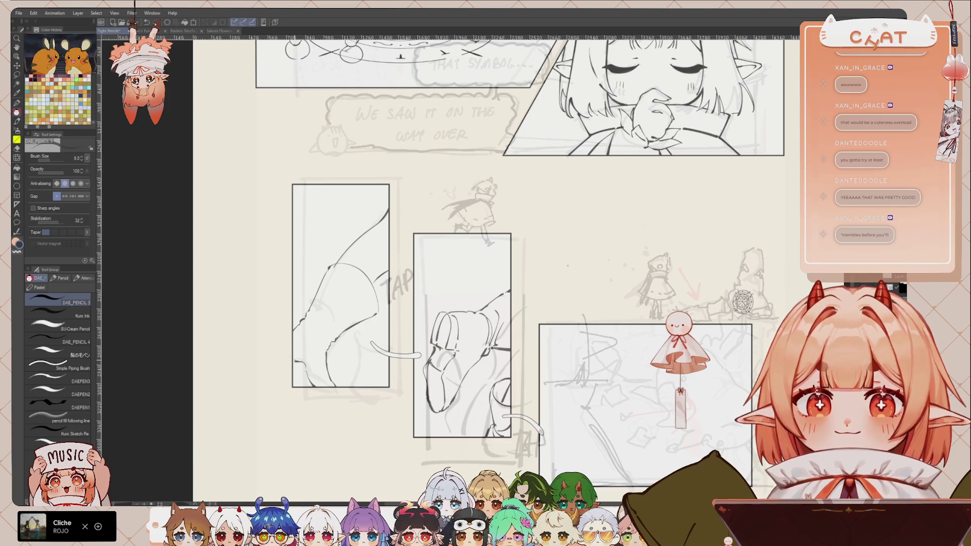
left_click_drag(296, 357, 294, 366)
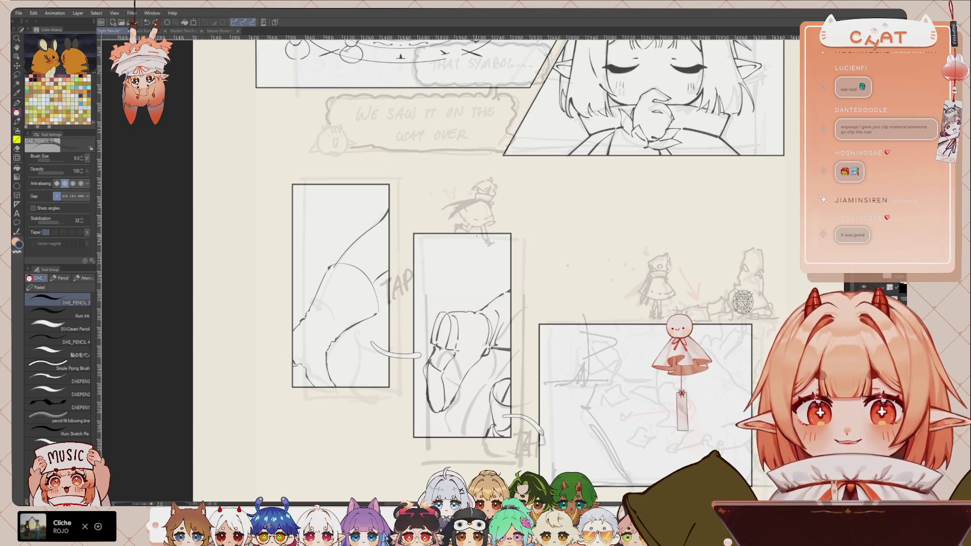
scroll(485, 263, "up", 1)
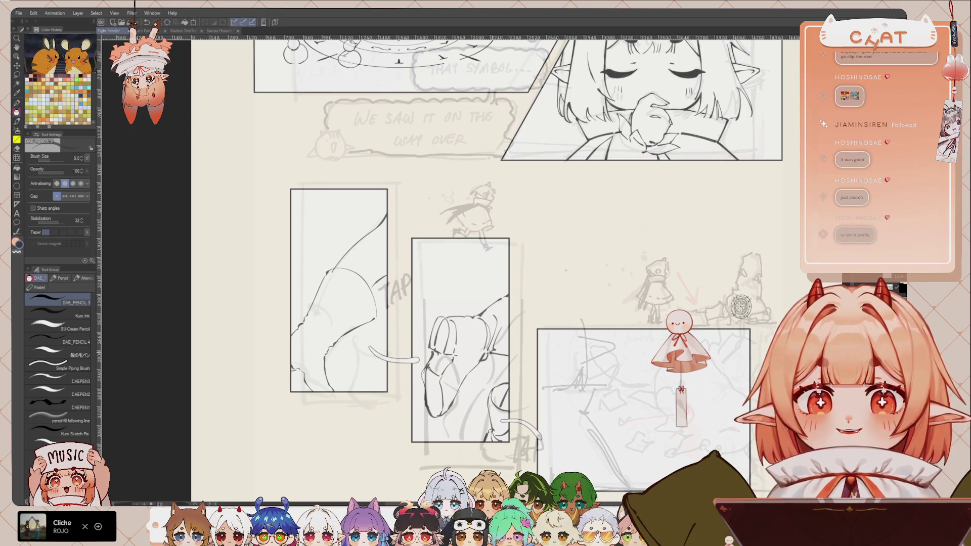
mouse_move(450, 305)
left_mouse_down()
mouse_move(441, 304)
mouse_move(467, 305)
left_mouse_up()
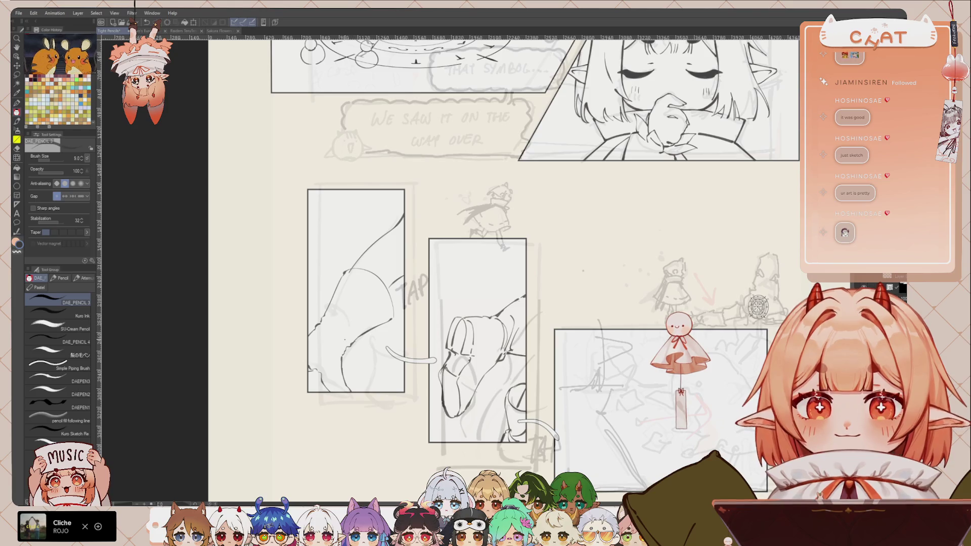
key("e")
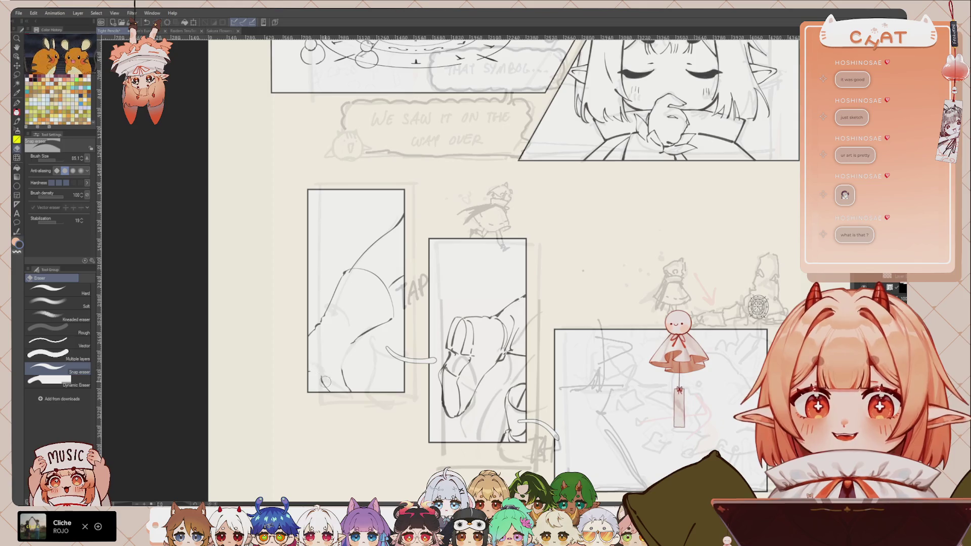
key("p")
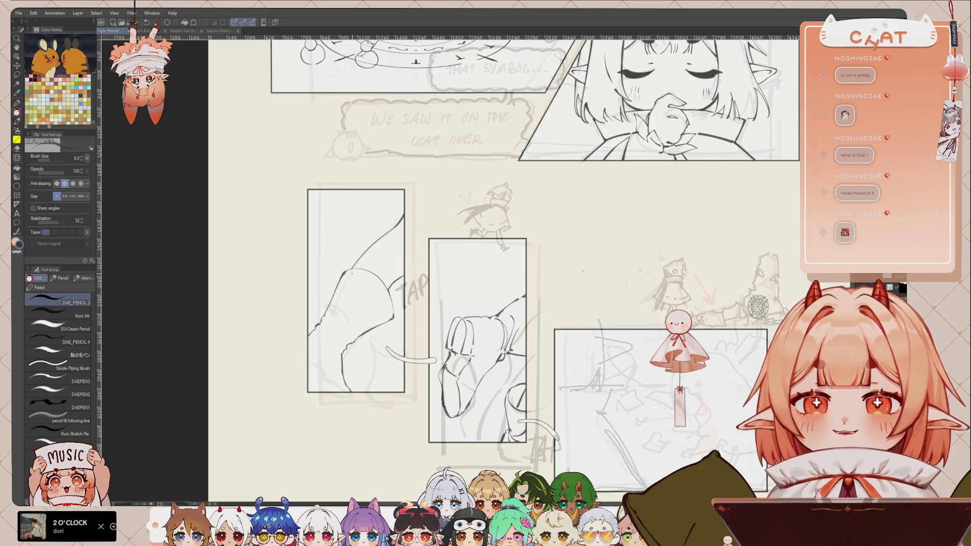
key("h")
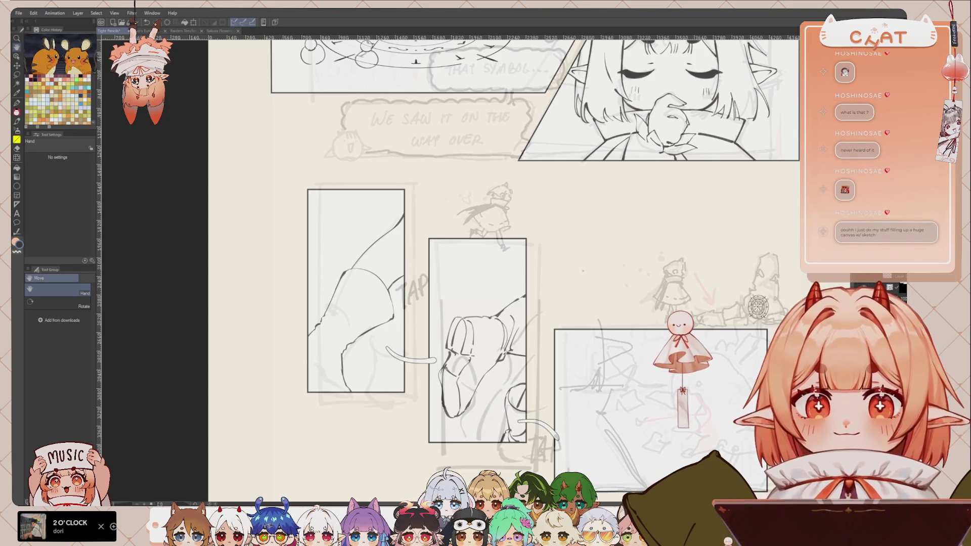
Try two short touch-up strokes on the left-panel figure, undoing each misplaced one
left_click_drag(441, 323, 463, 299)
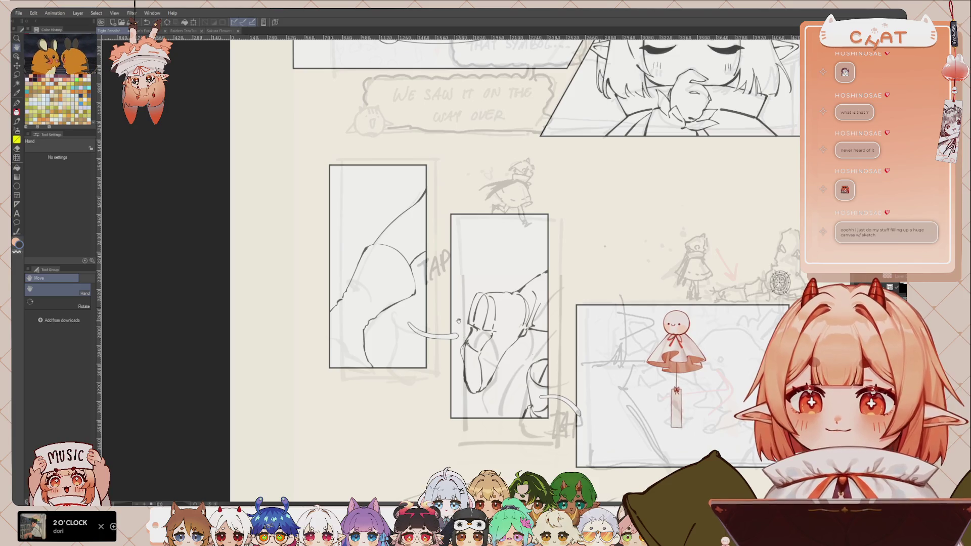
key("p")
left_click_drag(382, 326, 388, 320)
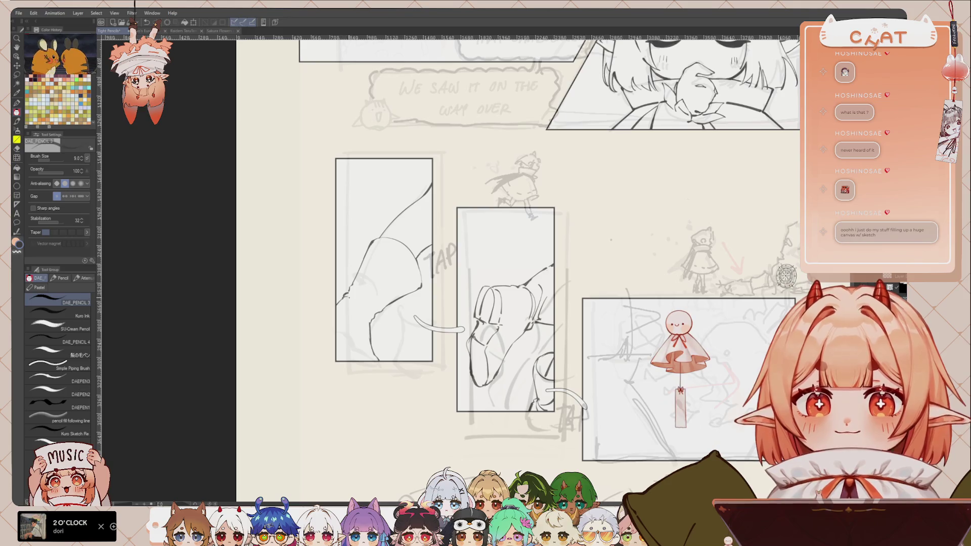
mouse_move(365, 287)
left_mouse_down()
mouse_move(356, 303)
mouse_move(383, 312)
mouse_move(365, 309)
left_mouse_up()
key("ctrl+z")
key("ctrl+z")
key("ctrl+z")
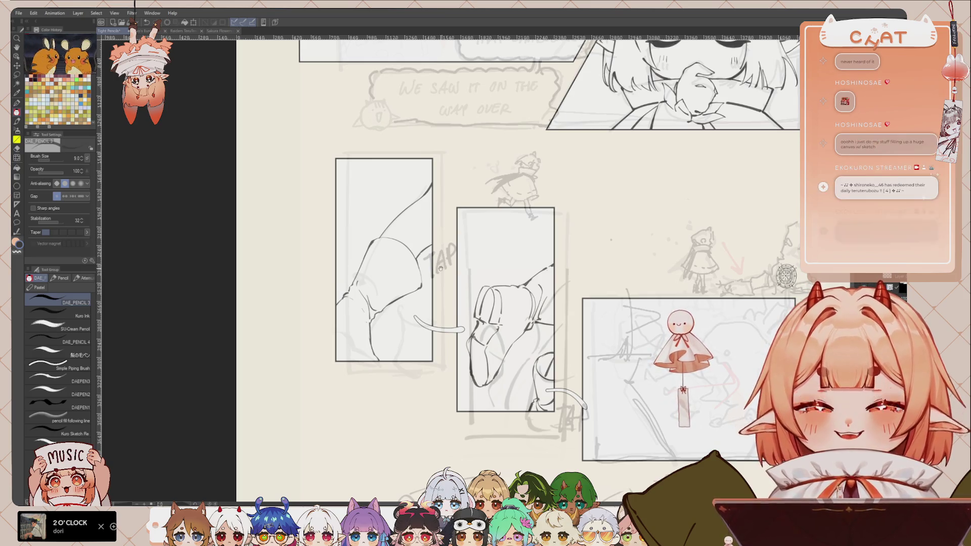
left_click_drag(446, 268, 448, 274)
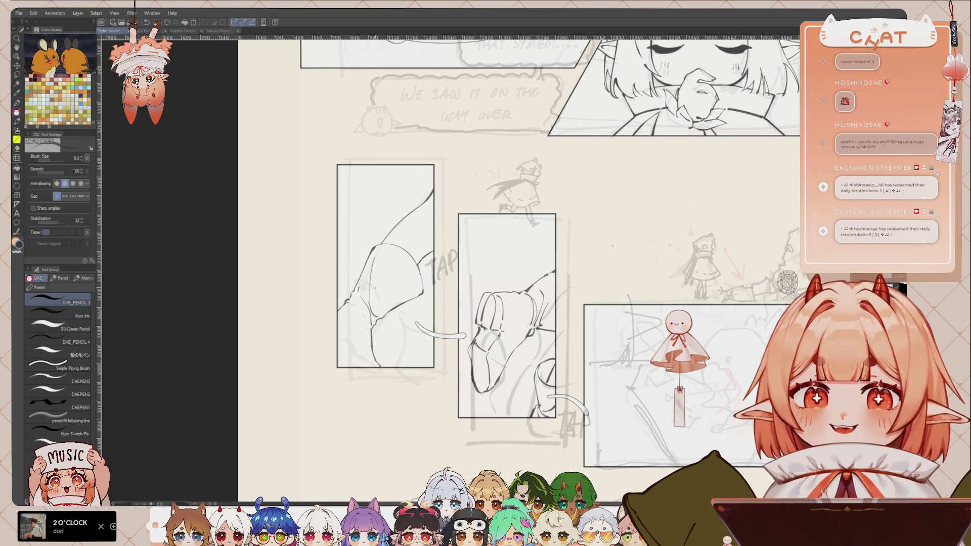
left_click_drag(376, 268, 363, 276)
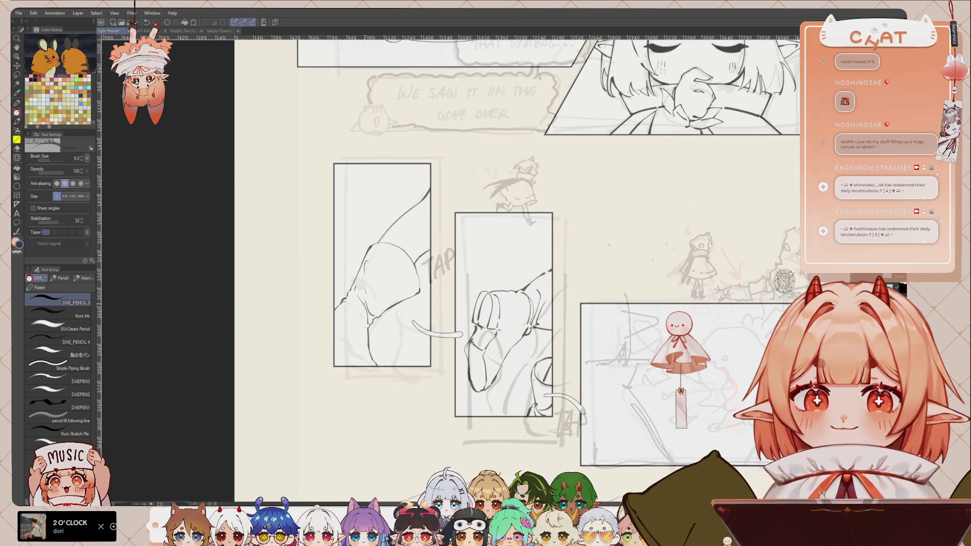
mouse_move(338, 323)
left_mouse_down()
mouse_move(351, 341)
mouse_move(335, 331)
left_mouse_up()
key("ctrl+z")
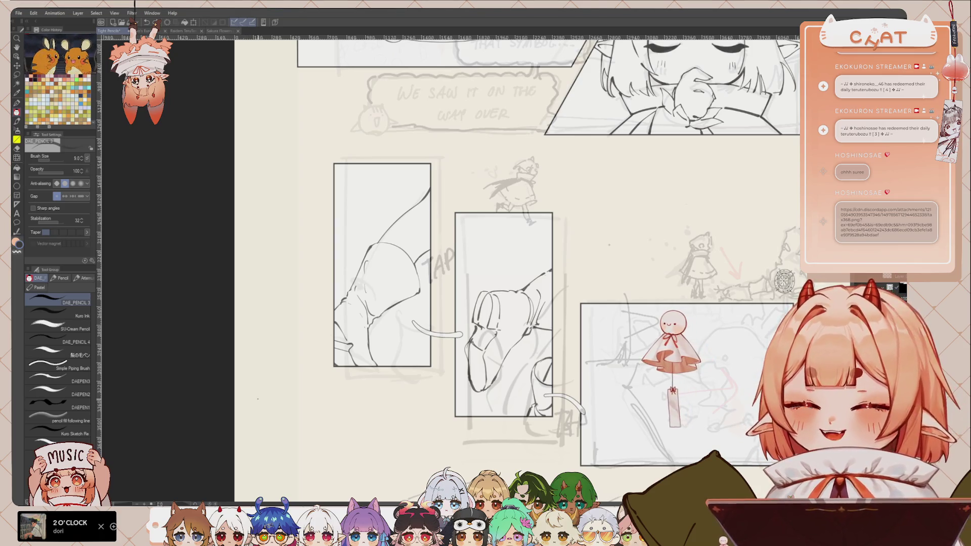
Zoom out to see the whole comic page
key("h")
key("ctrl+minus")
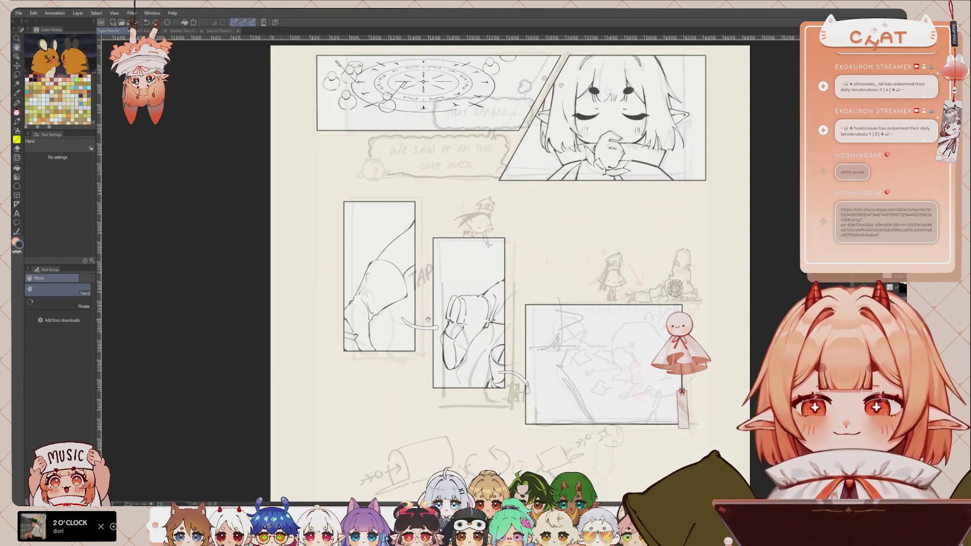
key("ctrl+minus")
scroll(418, 329, "up", 1)
scroll(376, 346, "up", 1)
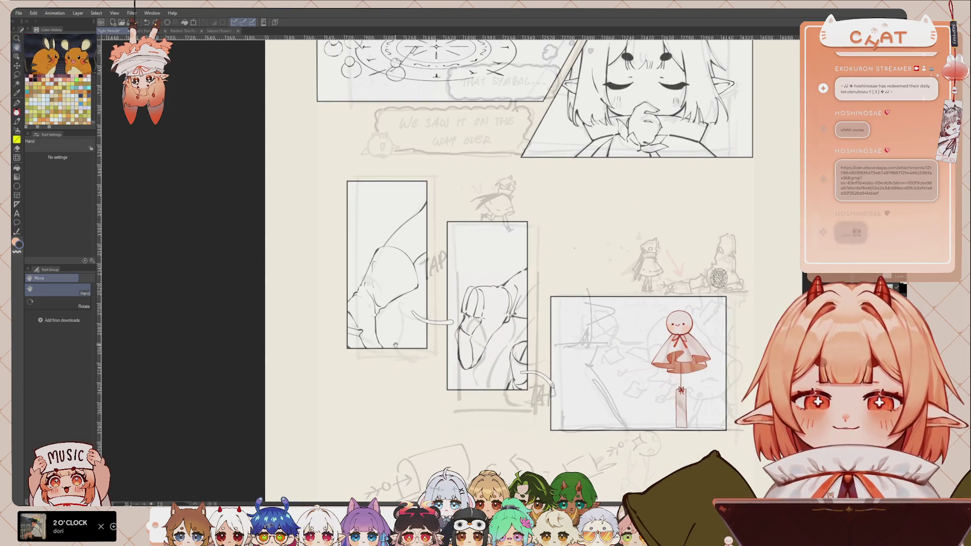
key("p")
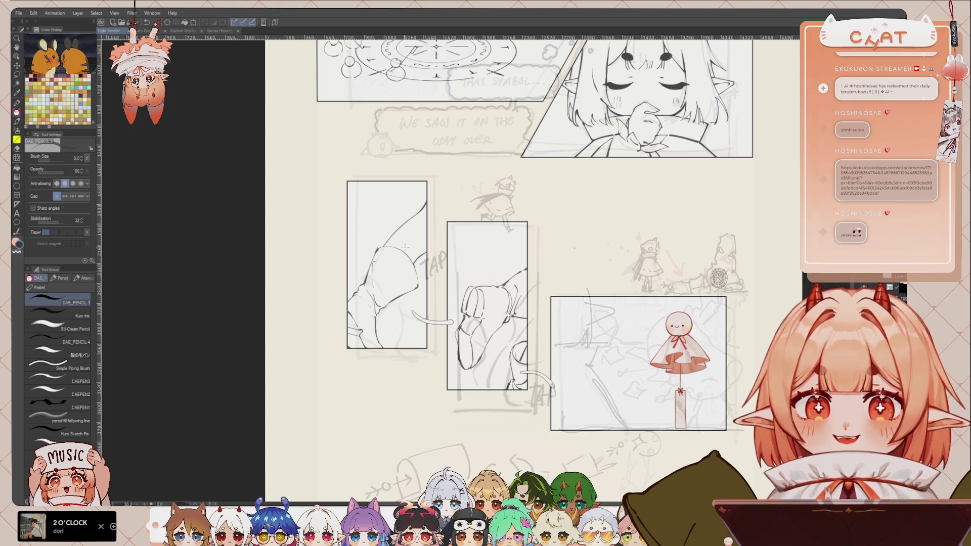
Lasso the figure in the left tall panel, nudge it down-left and rotate it by one degree
key("m")
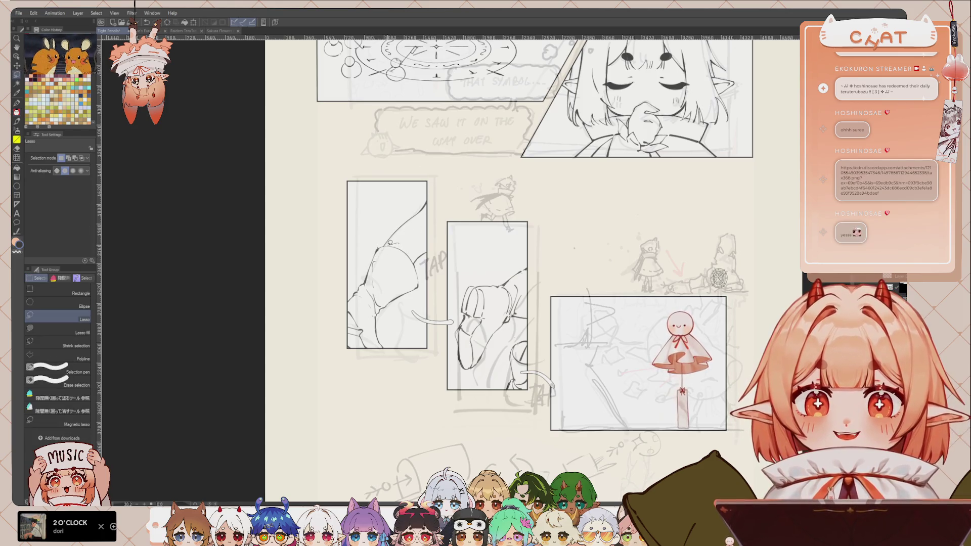
mouse_move(351, 273)
left_mouse_down()
mouse_move(366, 376)
mouse_move(423, 301)
mouse_move(411, 250)
left_mouse_up()
key("ctrl+t")
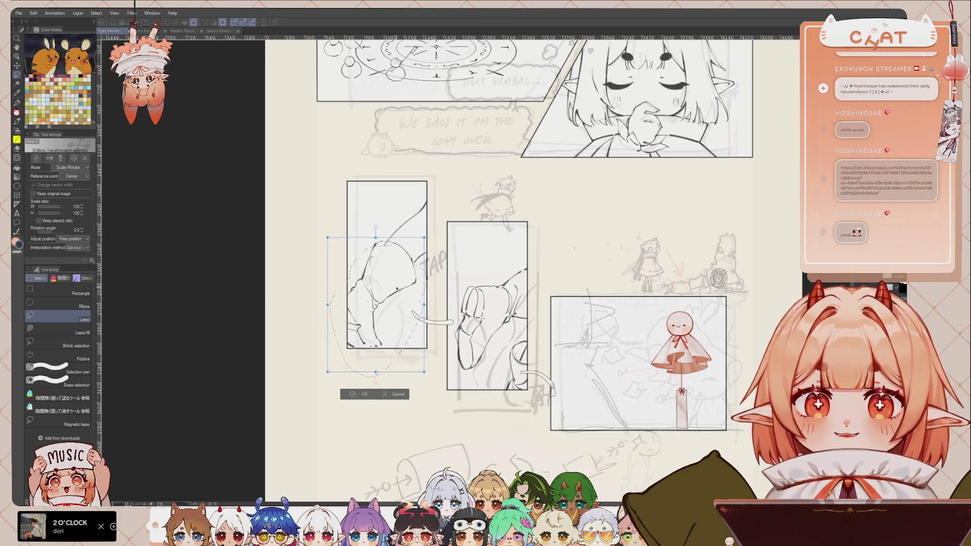
left_click_drag(398, 289, 394, 294)
left_click_drag(363, 396, 365, 398)
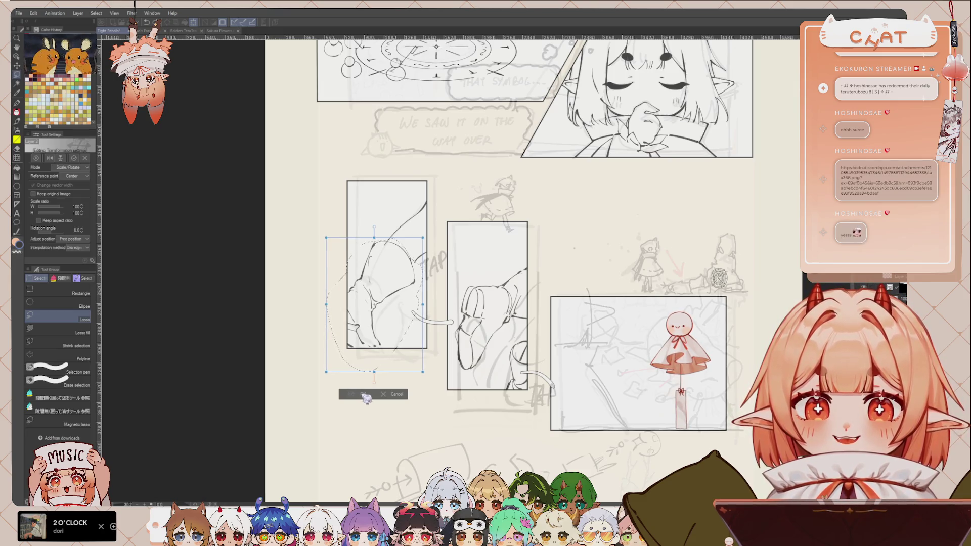
left_click(362, 394)
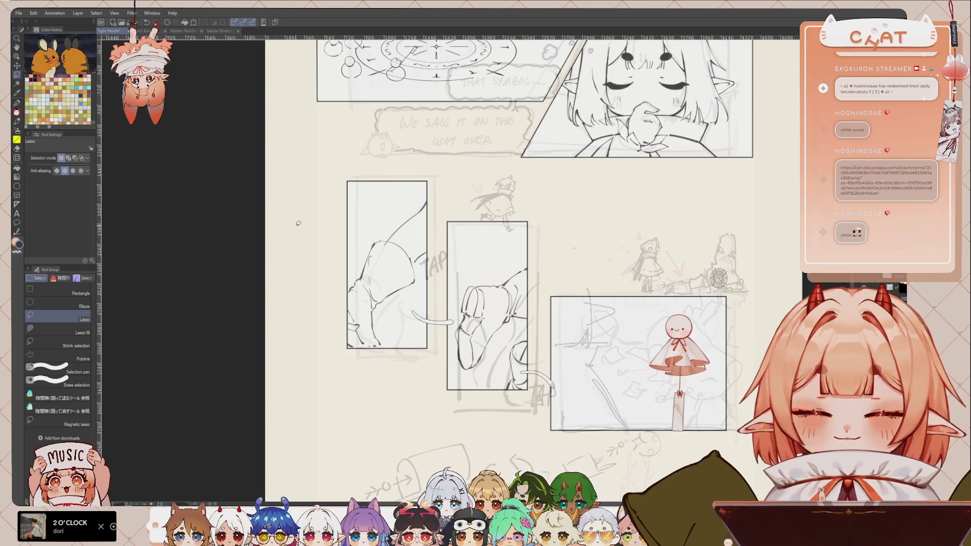
key("p")
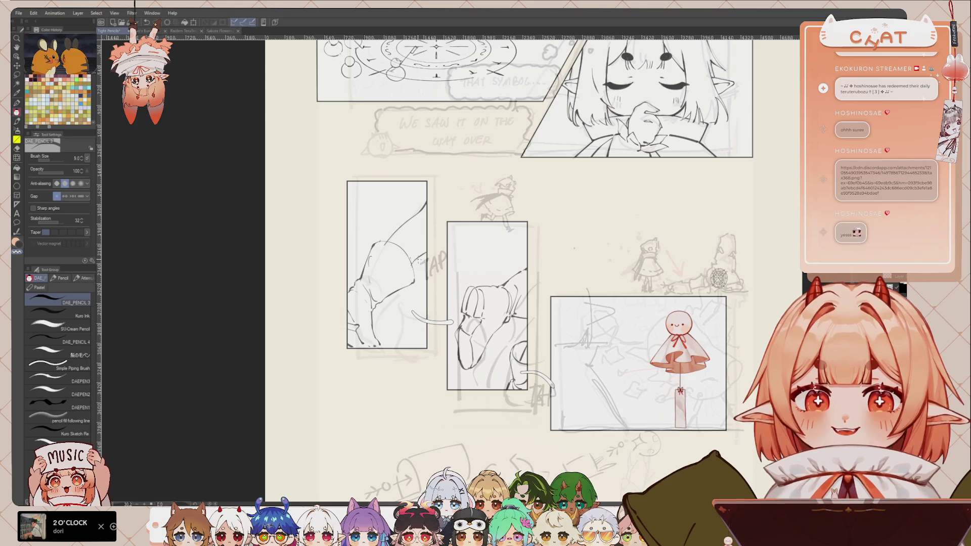
left_click_drag(451, 276, 440, 280)
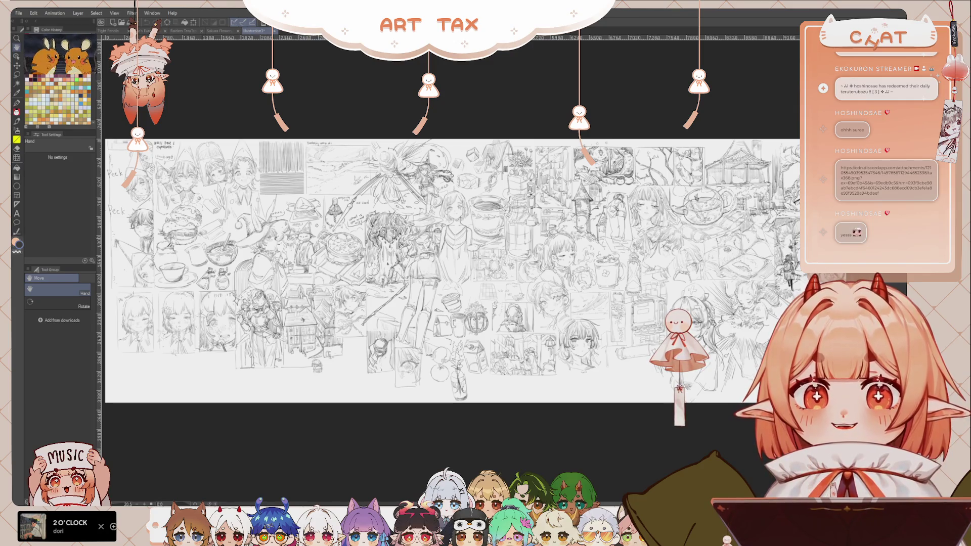
Hide the palettes and zoom in on the teacup and potion sketches
scroll(415, 288, "up", 2)
scroll(415, 288, "up", 3)
scroll(451, 268, "up", 2)
key("Tab")
scroll(450, 268, "up", 2)
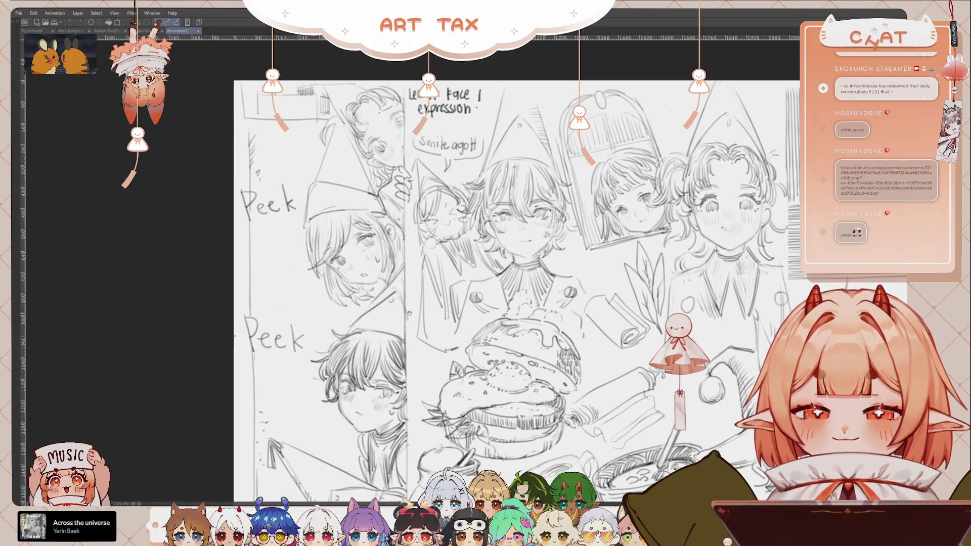
left_click_drag(417, 311, 378, 256)
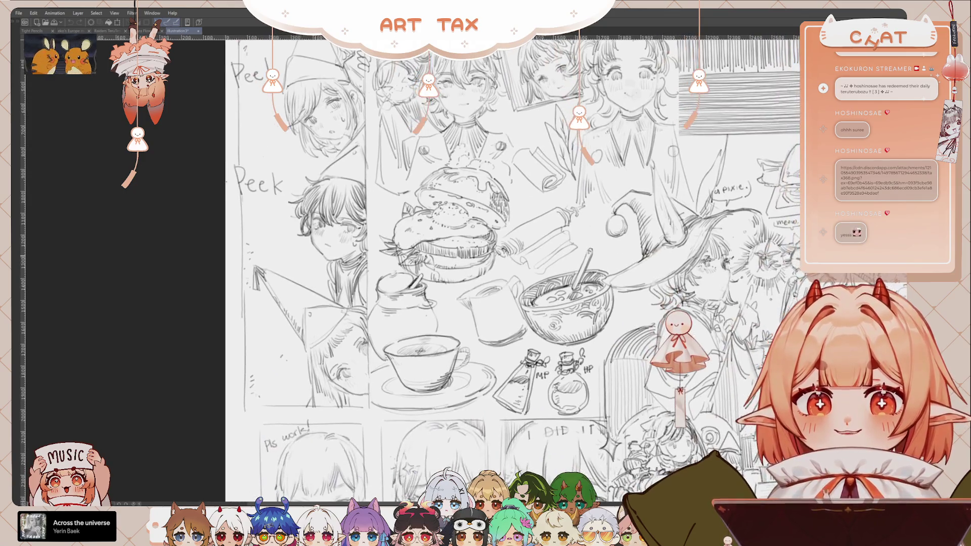
scroll(378, 256, "down", 2)
scroll(264, 371, "up", 2)
scroll(265, 370, "down", 1)
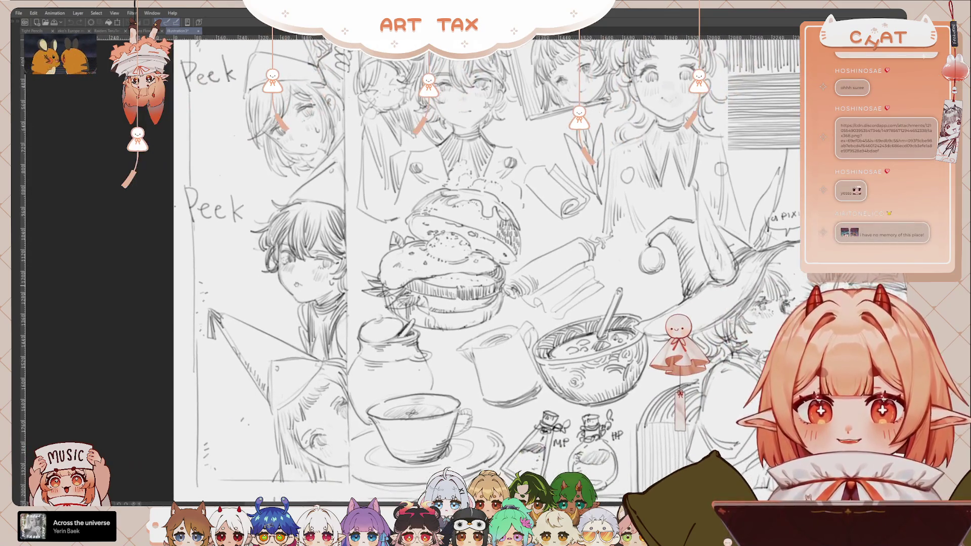
scroll(298, 293, "down", 1)
scroll(311, 351, "down", 1)
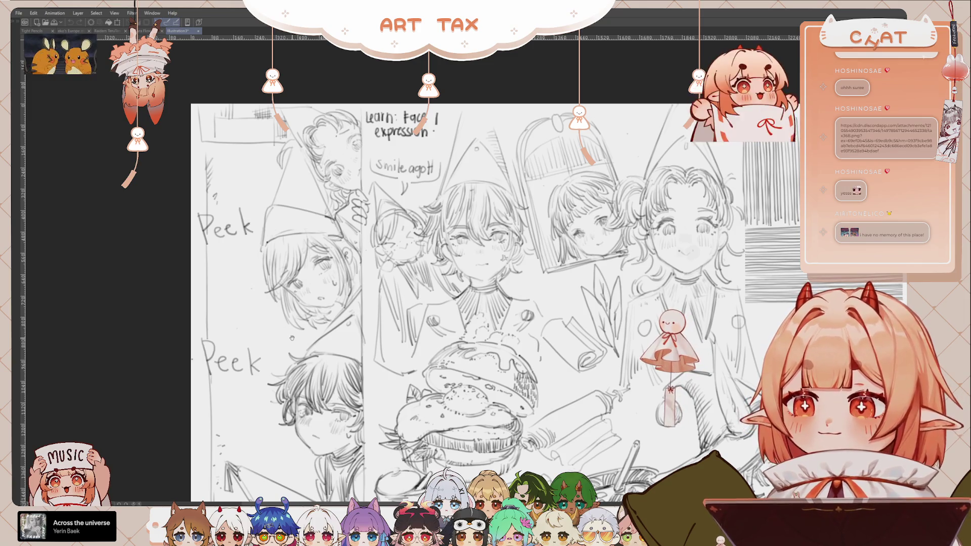
Pan down to the Peek sketches and notes, then right to the hatching studies and pixie
left_click_drag(291, 338, 313, 293)
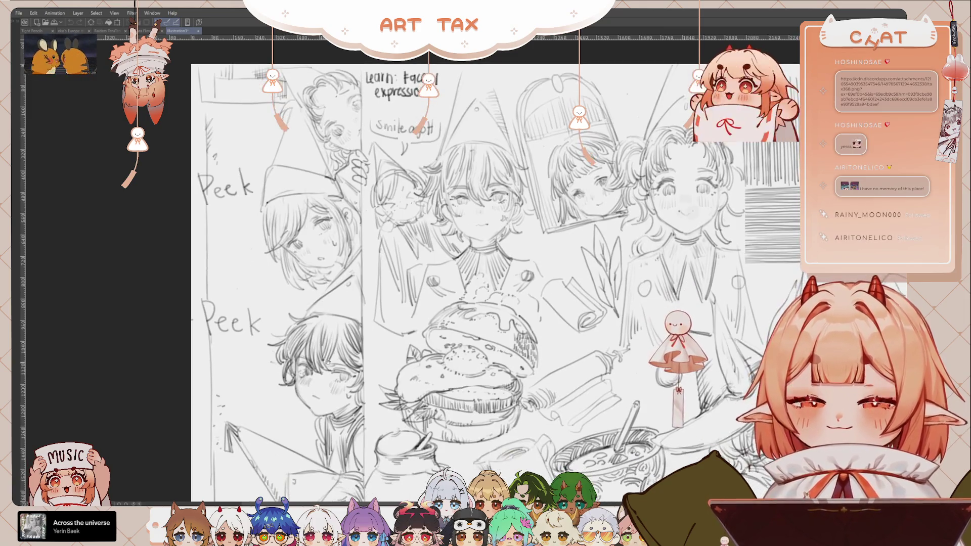
left_click_drag(329, 361, 323, 310)
scroll(317, 356, "up", 2)
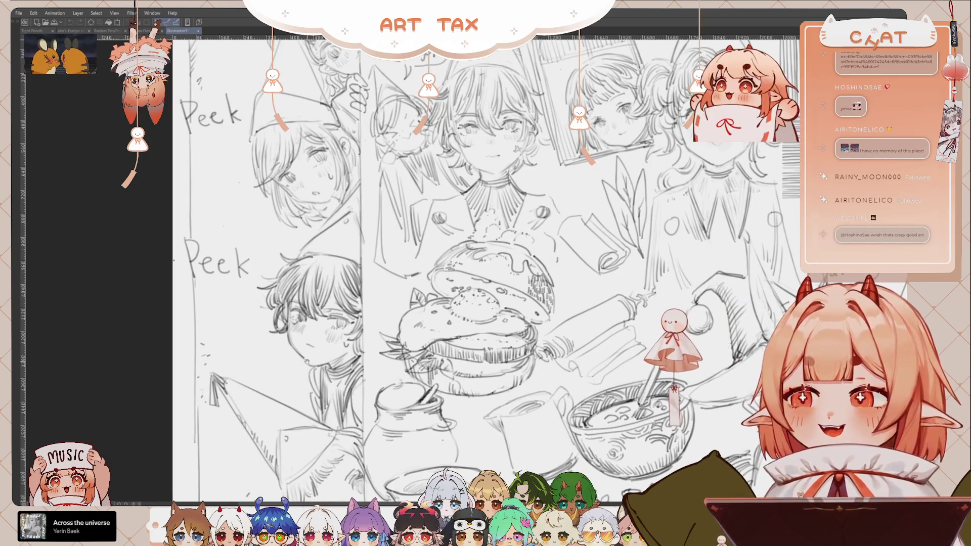
left_click_drag(317, 355, 303, 439)
left_click_drag(527, 261, 414, 267)
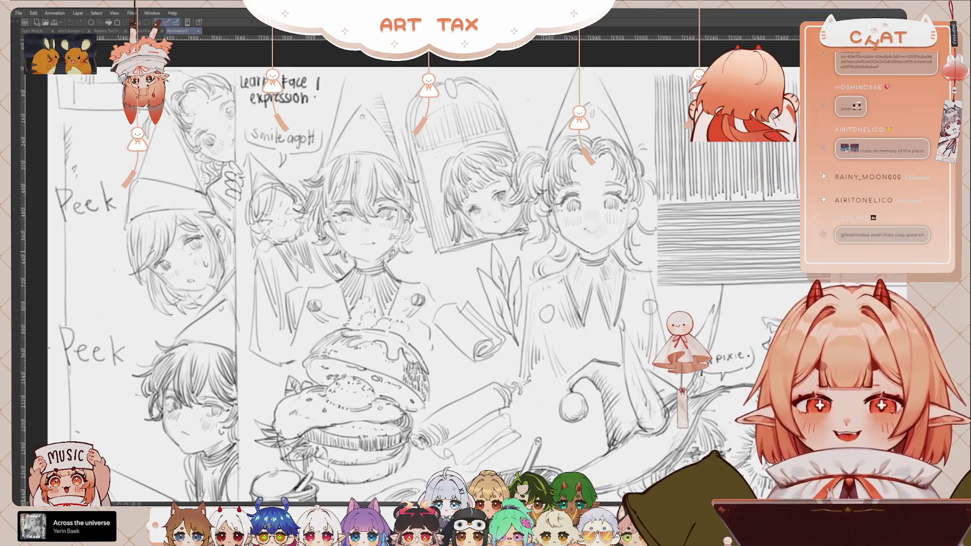
left_click_drag(538, 240, 477, 240)
scroll(467, 237, "down", 1)
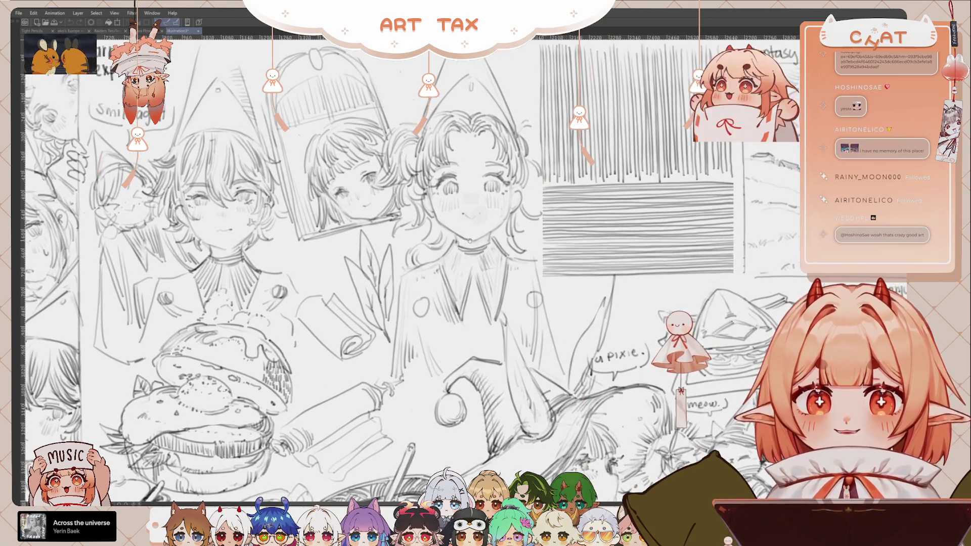
scroll(469, 240, "down", 1)
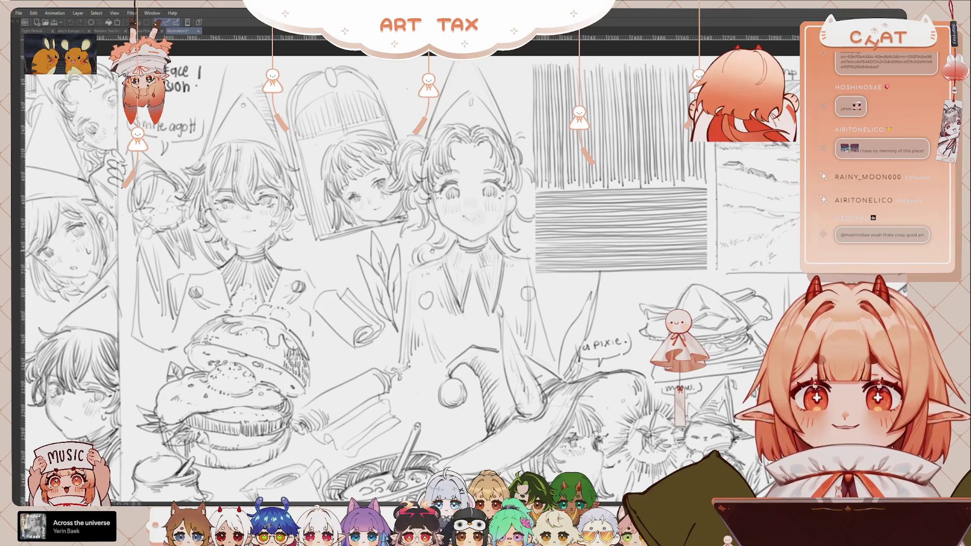
scroll(395, 278, "up", 1)
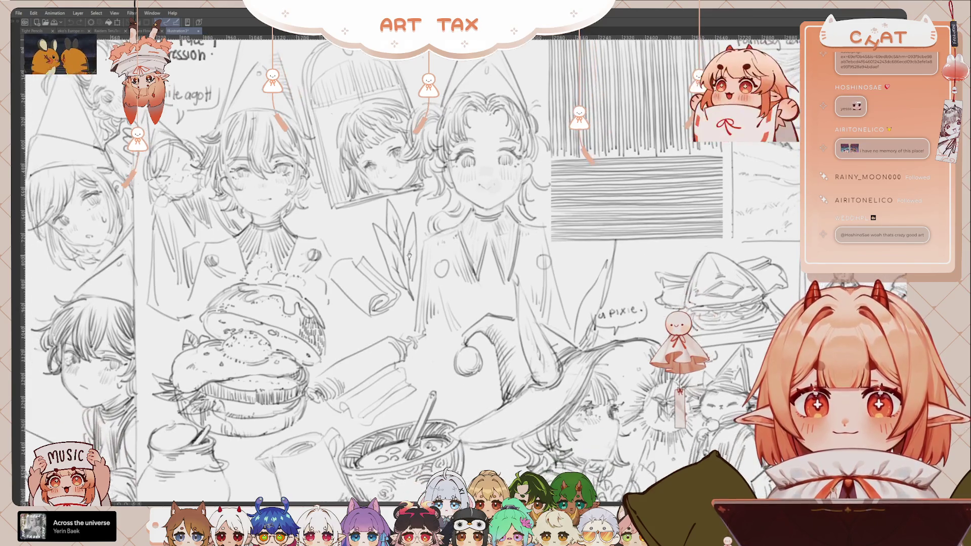
scroll(374, 293, "up", 1)
scroll(355, 310, "up", 1)
scroll(359, 312, "up", 1)
scroll(370, 316, "up", 1)
scroll(382, 323, "up", 1)
scroll(394, 330, "up", 1)
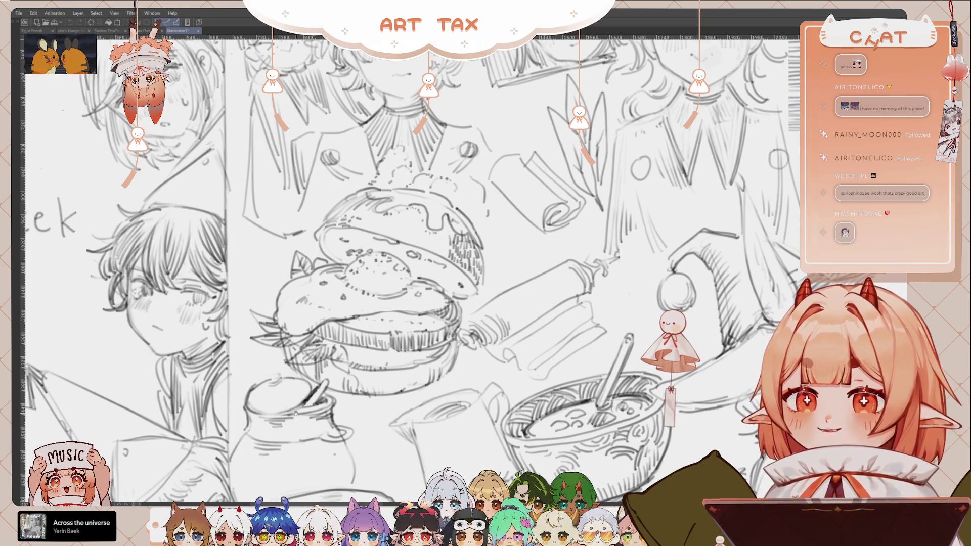
Zoom back out and pan across the sheet to the Fantasy comp panel
scroll(288, 410, "down", 2)
scroll(290, 409, "down", 1)
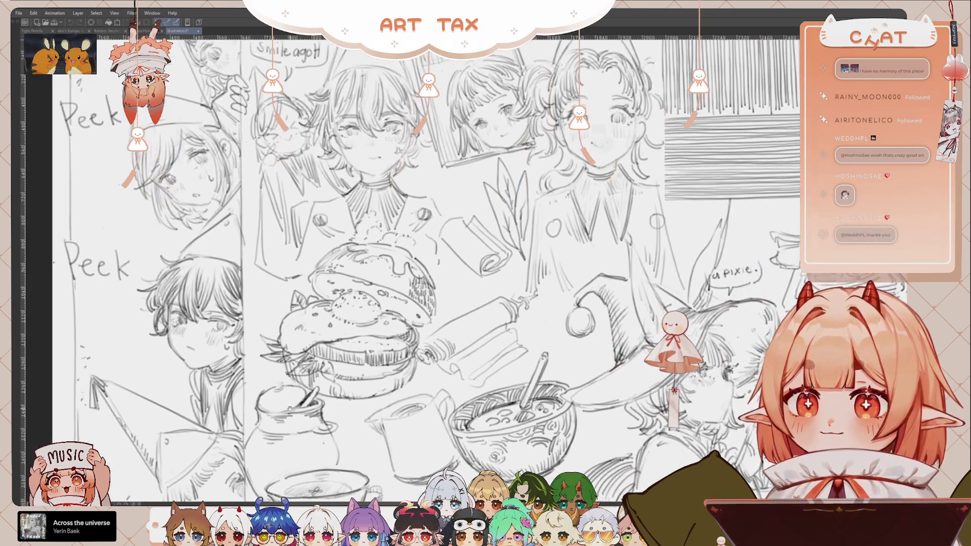
scroll(290, 409, "down", 2)
scroll(319, 344, "down", 1)
scroll(336, 355, "down", 1)
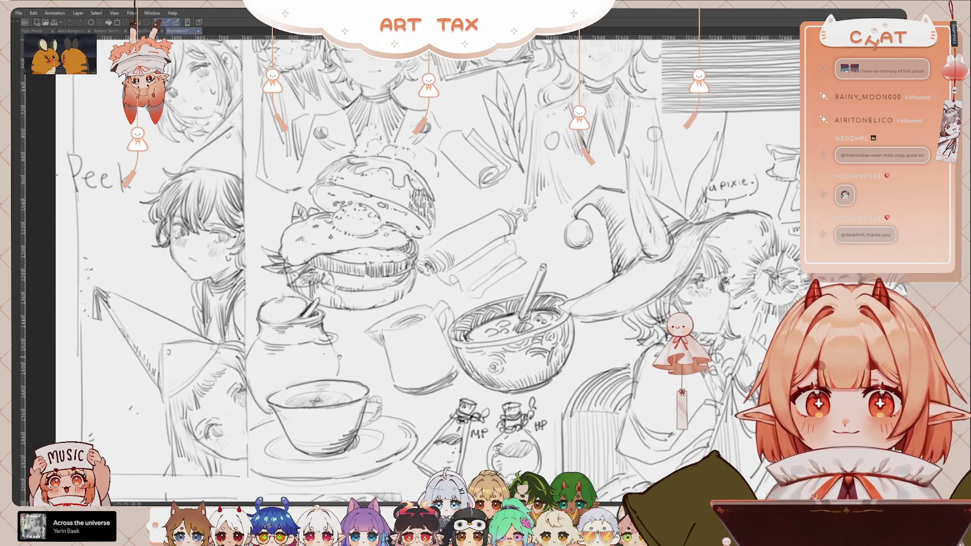
scroll(349, 364, "down", 2)
scroll(384, 354, "right", 1)
scroll(394, 352, "up", 1)
scroll(440, 304, "up", 1)
scroll(430, 306, "right", 1)
scroll(415, 311, "up", 1)
scroll(400, 316, "up", 1)
scroll(400, 316, "down", 1)
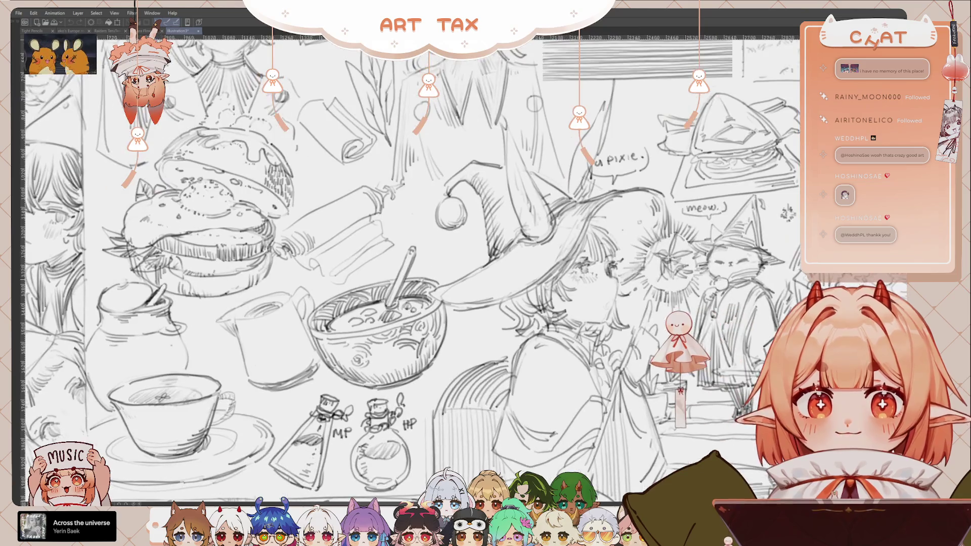
mouse_move(520, 202)
left_mouse_down()
mouse_move(490, 406)
mouse_move(162, 379)
left_mouse_up()
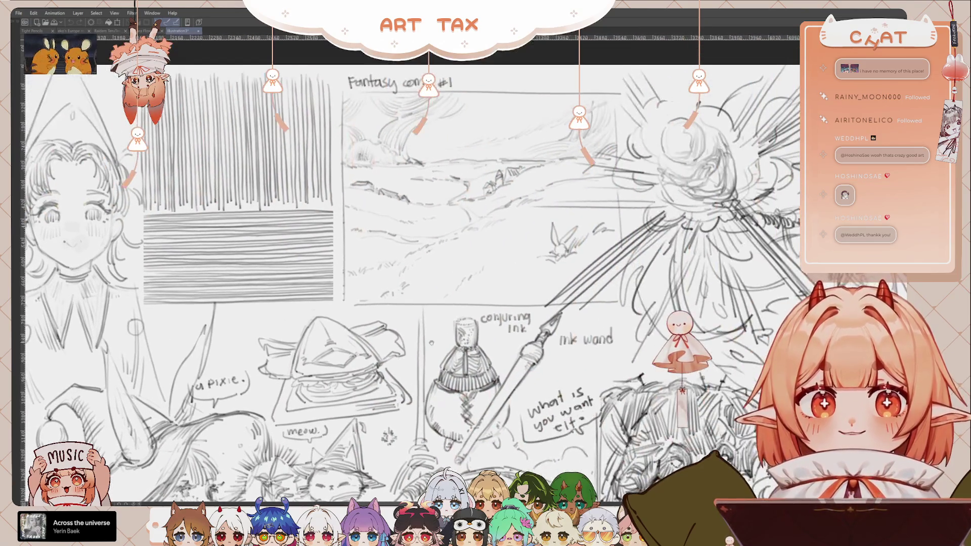
Zoom in and pan to the central witch figure sketch
scroll(505, 272, "up", 1)
scroll(470, 235, "up", 1)
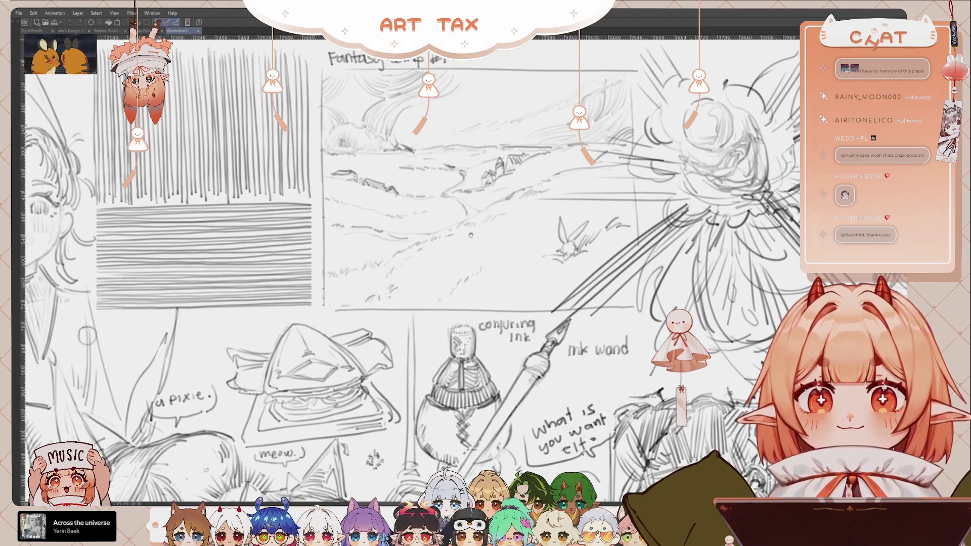
scroll(481, 277, "up", 1)
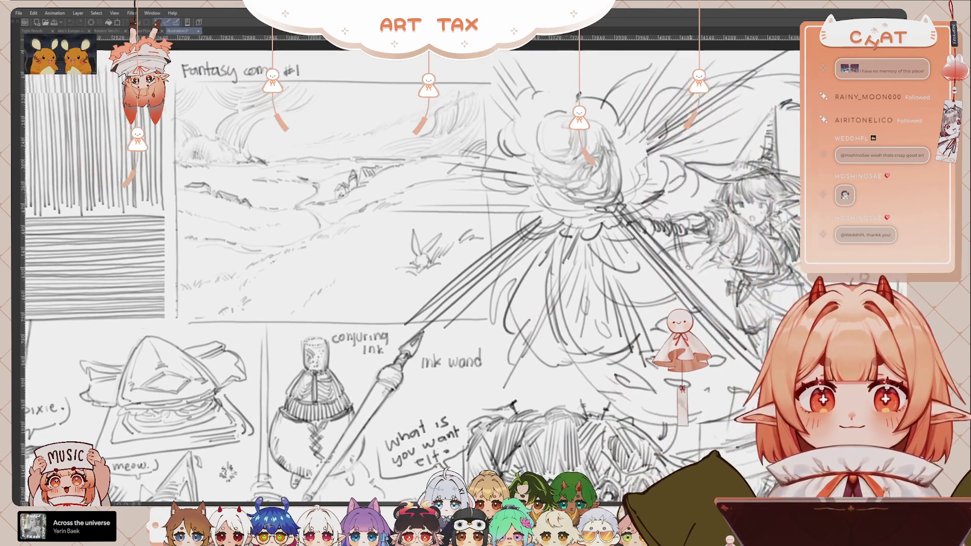
left_click_drag(433, 168, 12, 31)
left_click_drag(500, 244, 624, 341)
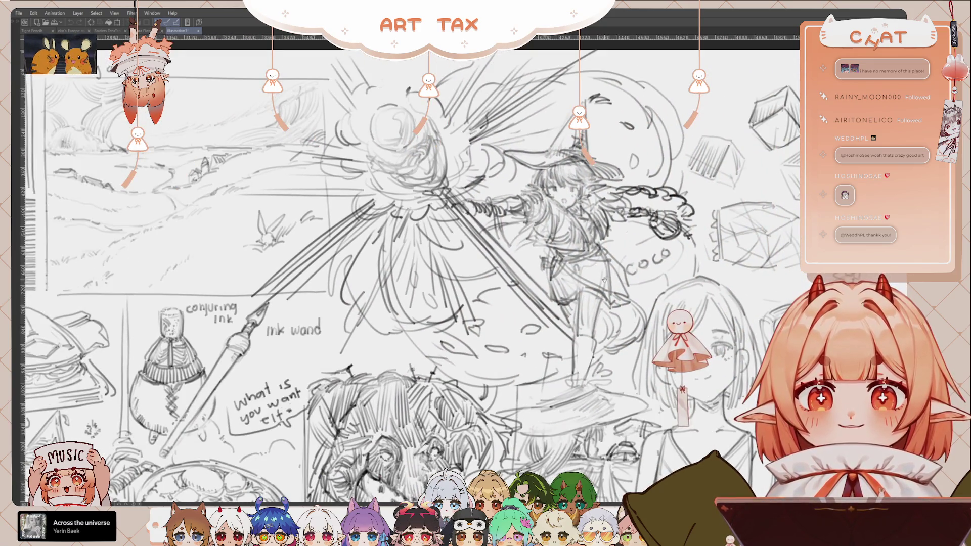
left_click_drag(603, 279, 596, 281)
Pan across the soup pot, dress, cat witch, ink bottle and wand sketches
mouse_move(554, 309)
left_mouse_down()
mouse_move(524, 273)
mouse_move(552, 278)
left_mouse_up()
left_click_drag(587, 324, 556, 288)
mouse_move(620, 337)
left_mouse_down()
mouse_move(590, 302)
mouse_move(511, 296)
mouse_move(521, 304)
mouse_move(525, 264)
left_mouse_up()
left_click_drag(478, 296, 500, 266)
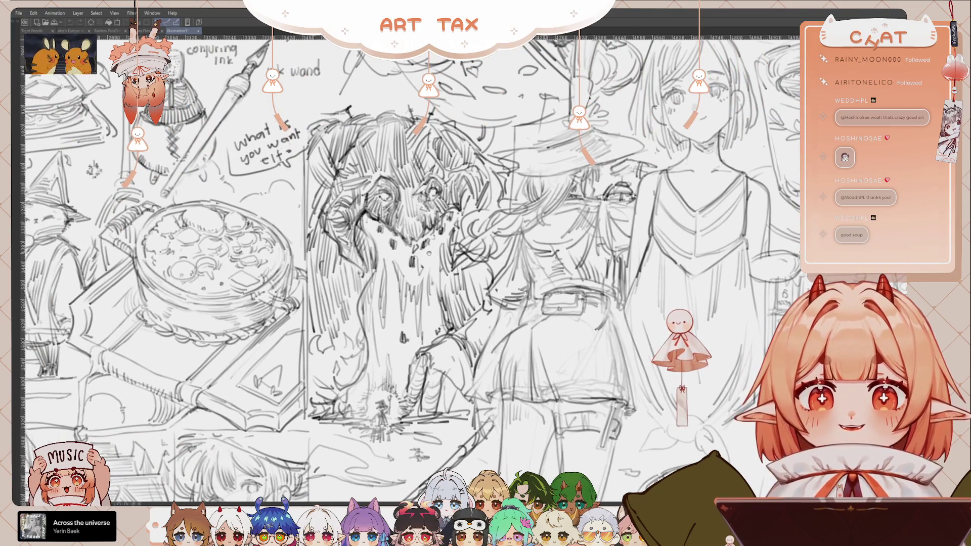
left_click_drag(406, 290, 519, 261)
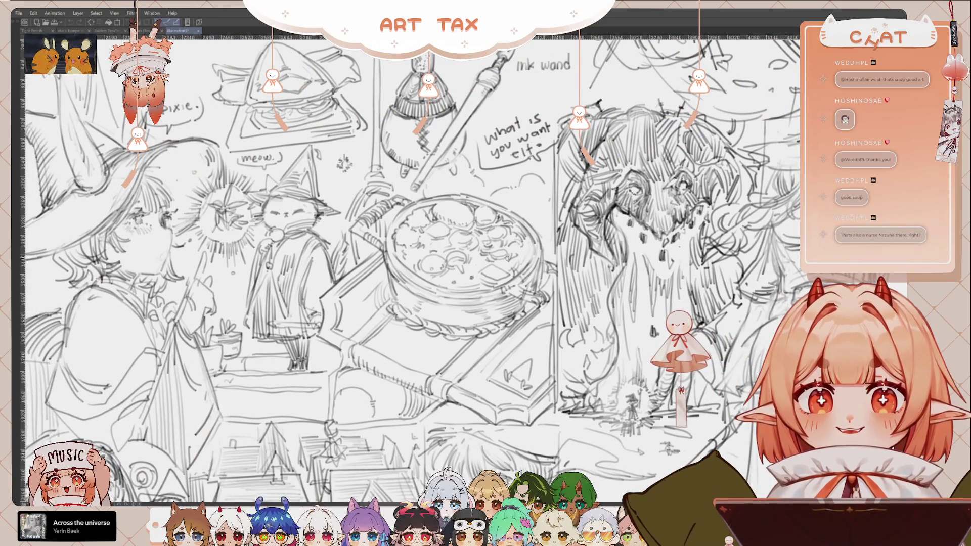
scroll(505, 258, "up", 1)
scroll(487, 198, "up", 1)
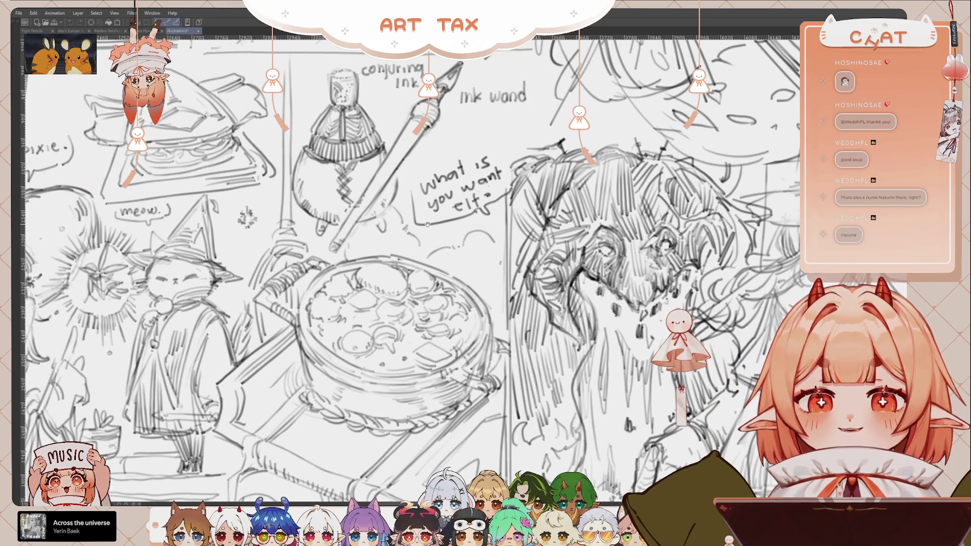
mouse_move(587, 304)
left_mouse_down()
mouse_move(567, 276)
mouse_move(645, 399)
left_mouse_up()
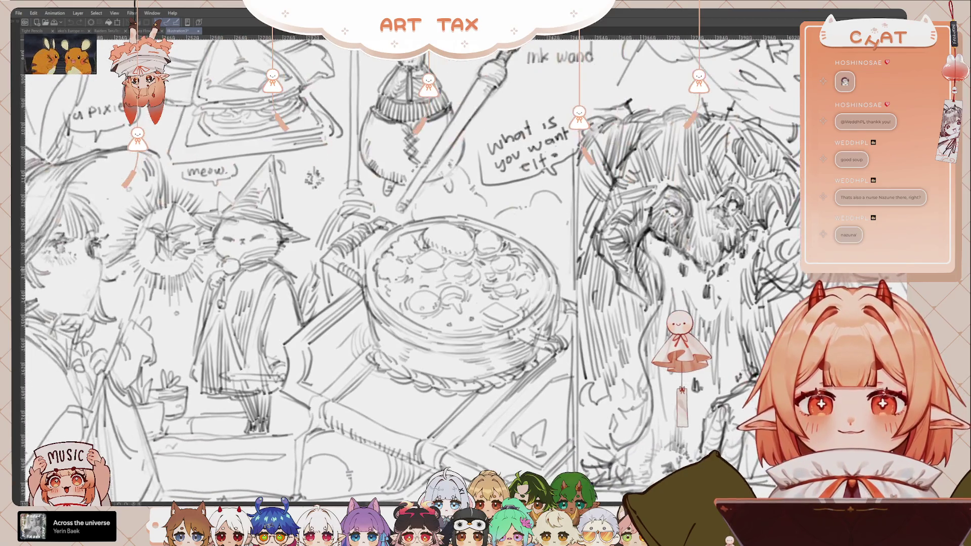
left_click_drag(555, 274, 651, 345)
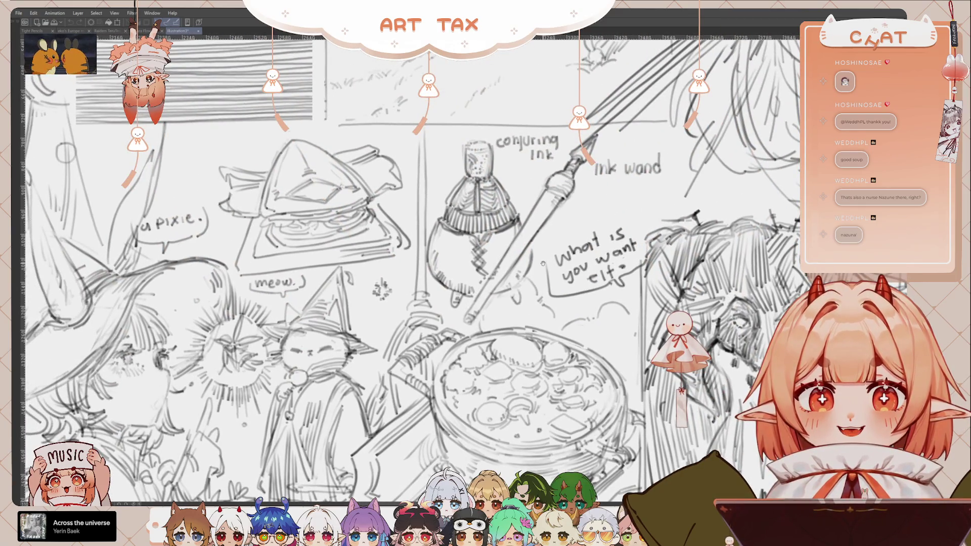
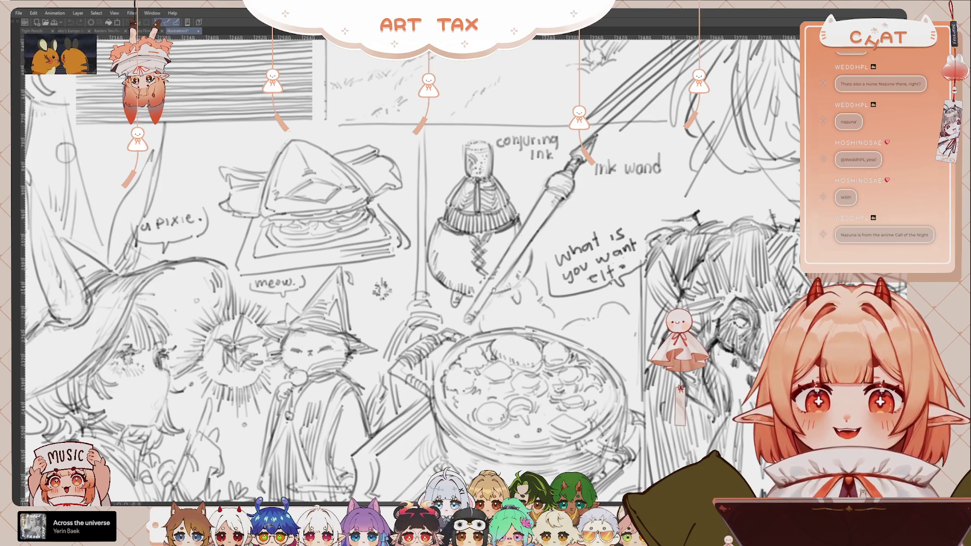
Browse the sketch sheet across the knight, town house and row of face panels
scroll(412, 269, "down", 2)
scroll(413, 268, "down", 2)
scroll(413, 269, "down", 2)
scroll(592, 284, "up", 5)
scroll(445, 243, "down", 2)
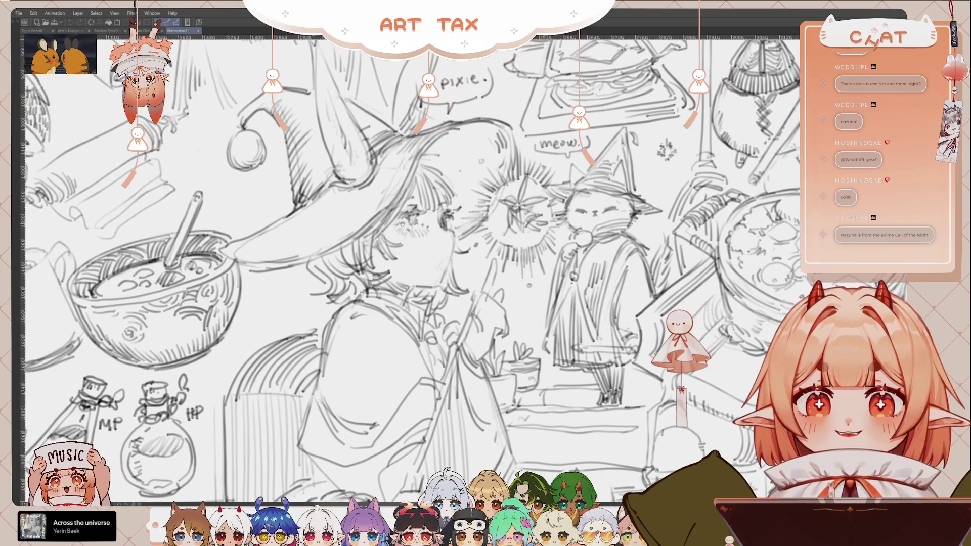
scroll(445, 243, "down", 2)
scroll(427, 245, "down", 2)
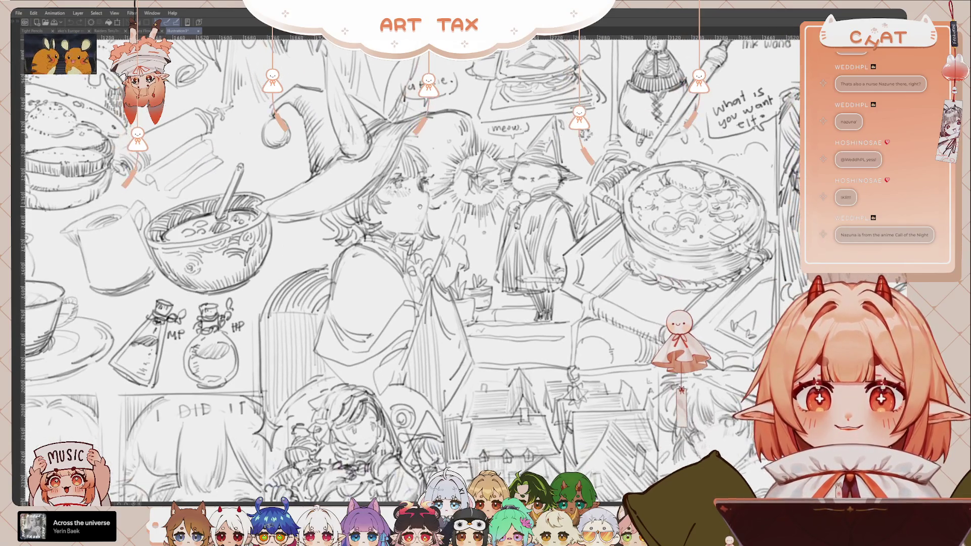
scroll(455, 238, "down", 2)
scroll(512, 228, "down", 2)
left_click_drag(512, 226, 537, 197)
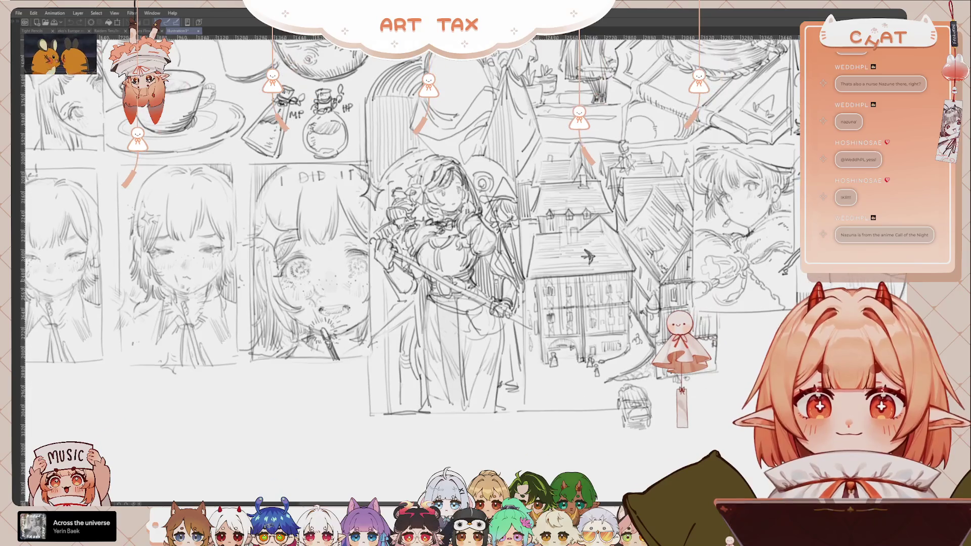
scroll(488, 309, "up", 1)
scroll(488, 308, "up", 1)
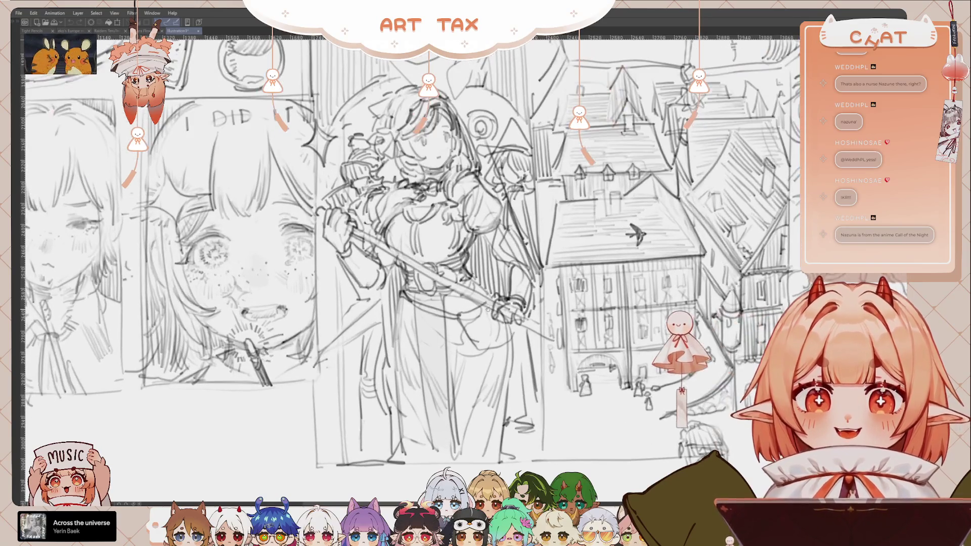
left_click_drag(404, 300, 570, 296)
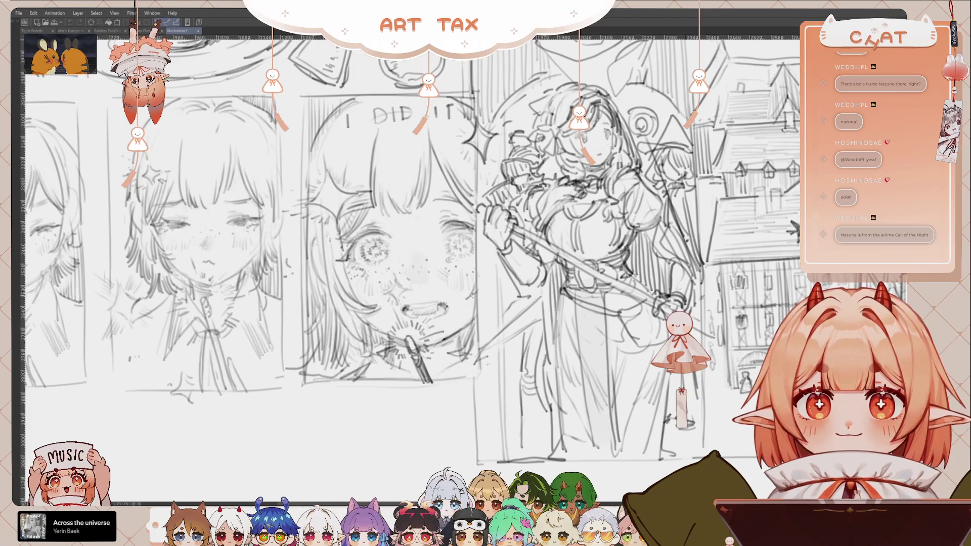
scroll(474, 295, "down", 1)
left_click_drag(430, 296, 546, 297)
scroll(462, 287, "up", 1)
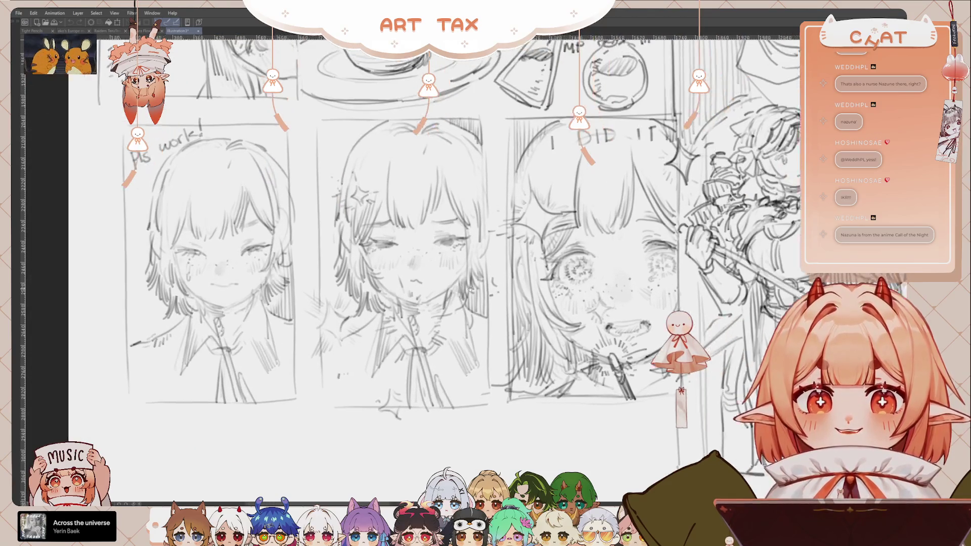
left_click_drag(462, 287, 506, 294)
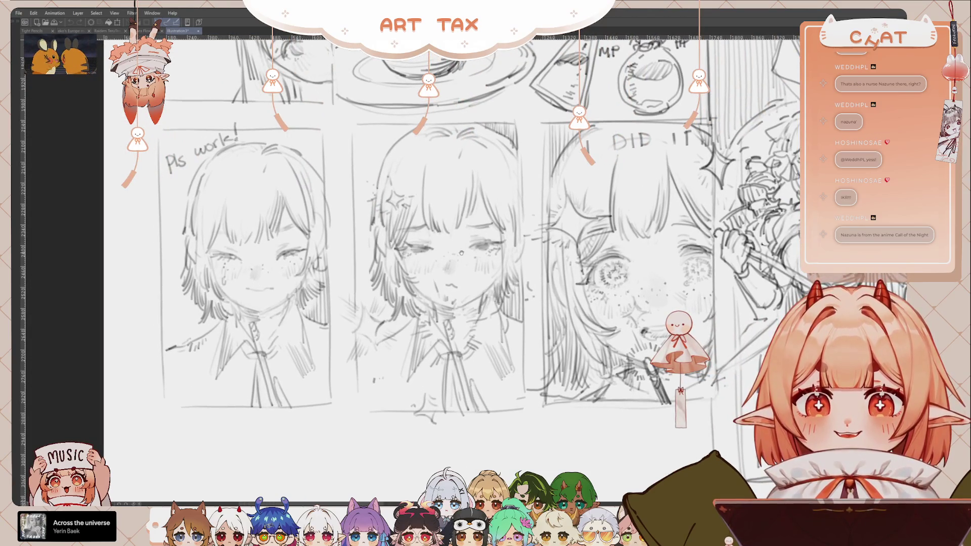
scroll(464, 256, "down", 1)
scroll(463, 257, "up", 1)
mouse_move(544, 325)
left_mouse_down()
mouse_move(473, 335)
mouse_move(336, 315)
mouse_move(63, 363)
mouse_move(10, 351)
left_mouse_up()
Survey the town, lantern, crowd, mug-girl, pot and bottle sketches
scroll(547, 305, "up", 2)
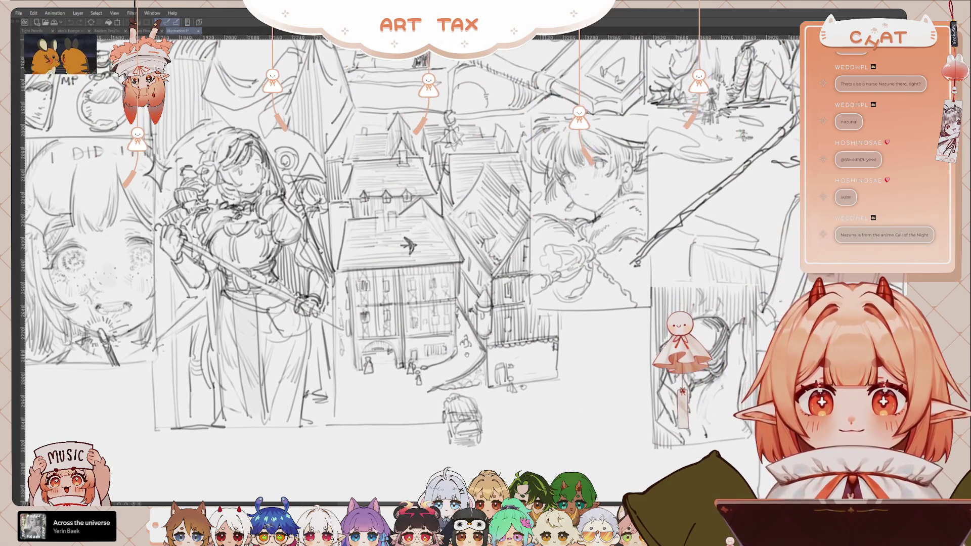
left_click_drag(487, 356, 488, 333)
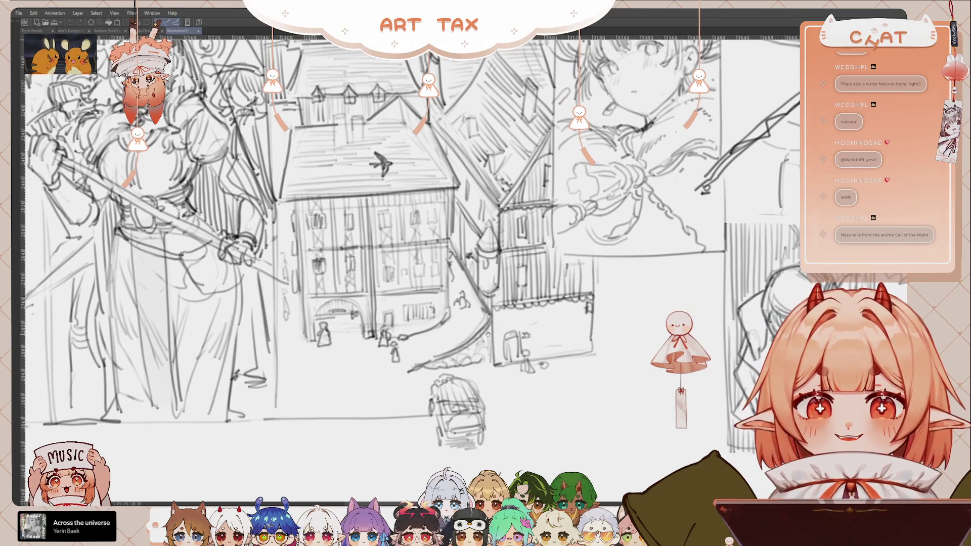
scroll(556, 312, "down", 2)
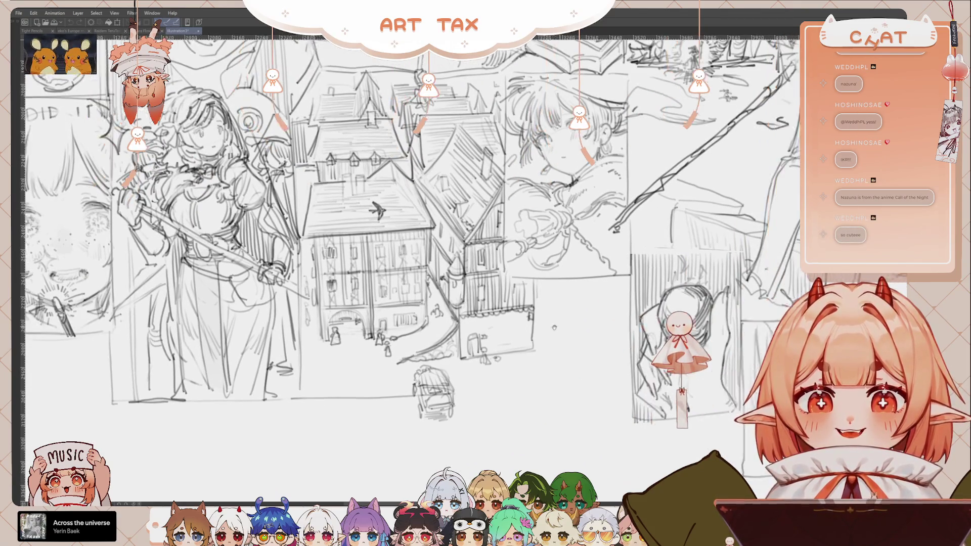
mouse_move(555, 323)
left_mouse_down()
mouse_move(621, 347)
mouse_move(589, 324)
left_mouse_up()
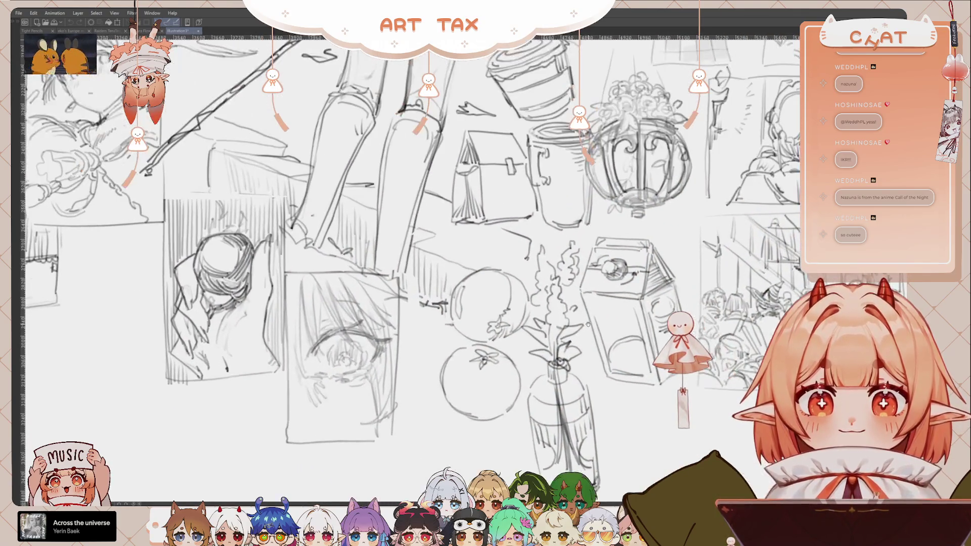
scroll(519, 319, "down", 1)
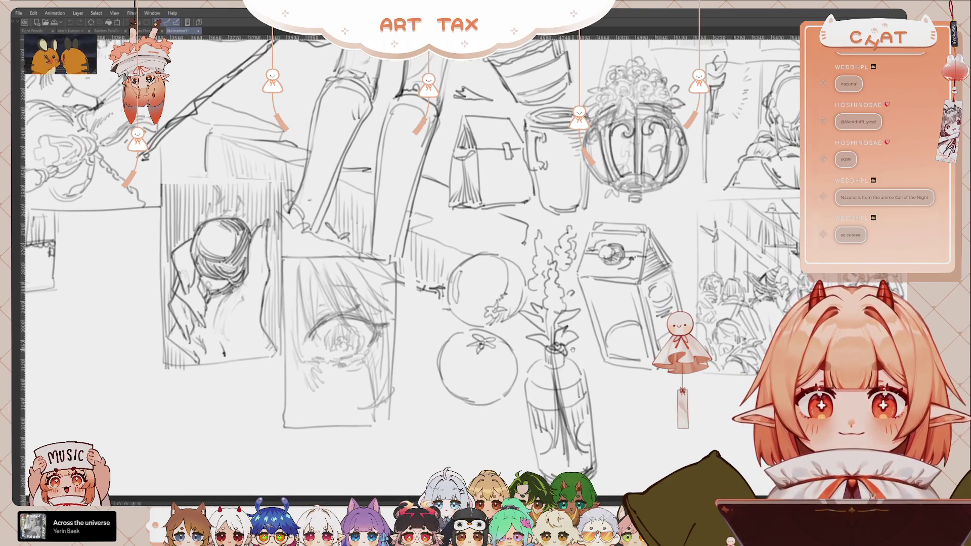
left_click_drag(573, 349, 586, 353)
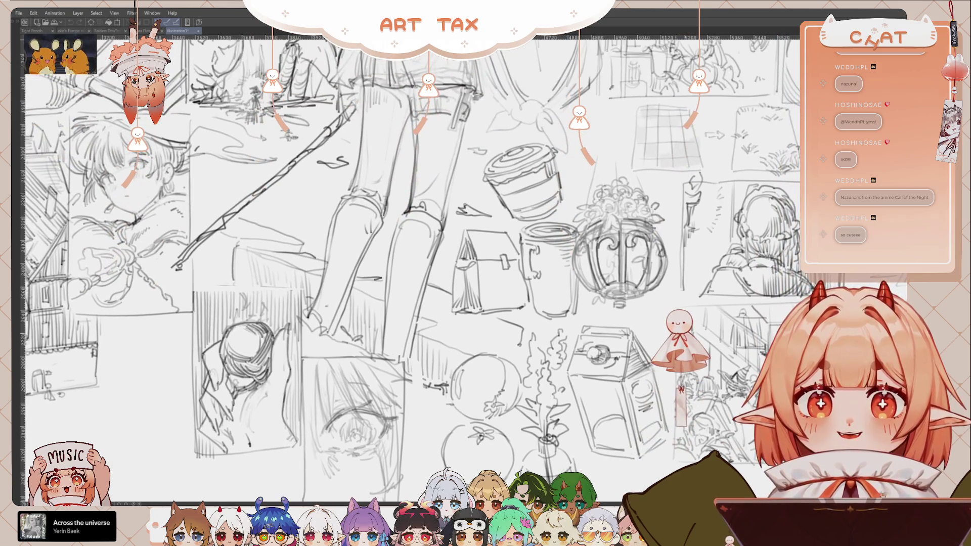
mouse_move(557, 352)
left_mouse_down()
mouse_move(534, 315)
mouse_move(399, 270)
left_mouse_up()
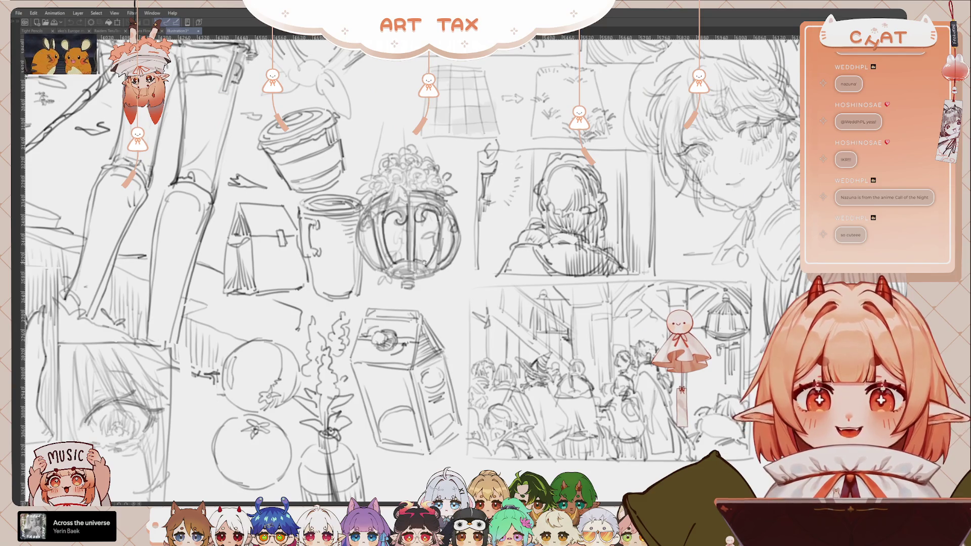
left_click_drag(587, 257, 550, 230)
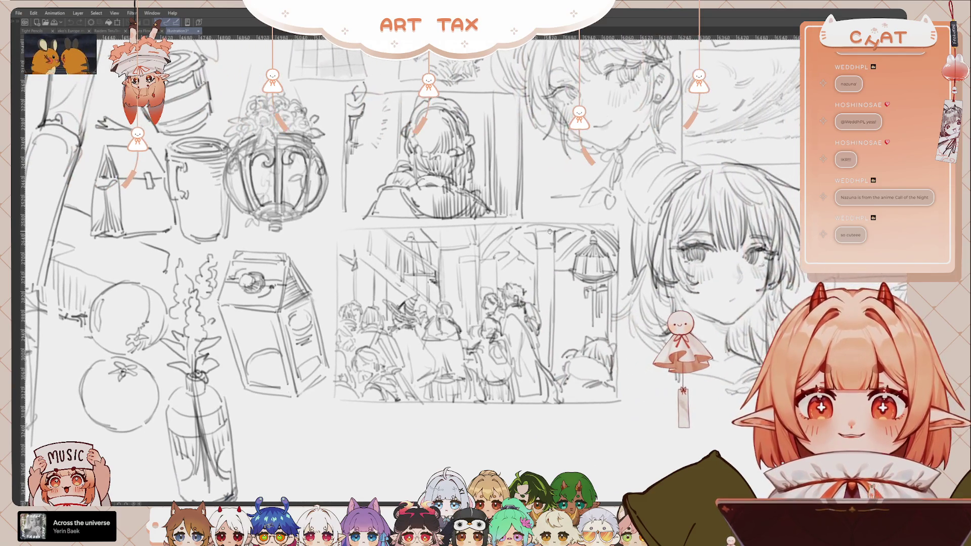
left_click_drag(526, 354, 524, 357)
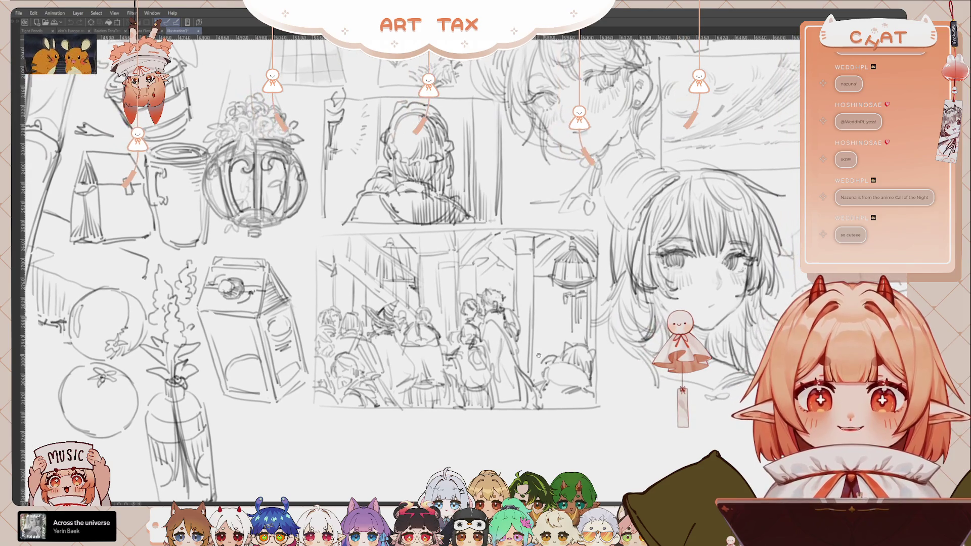
left_click_drag(558, 294, 569, 349)
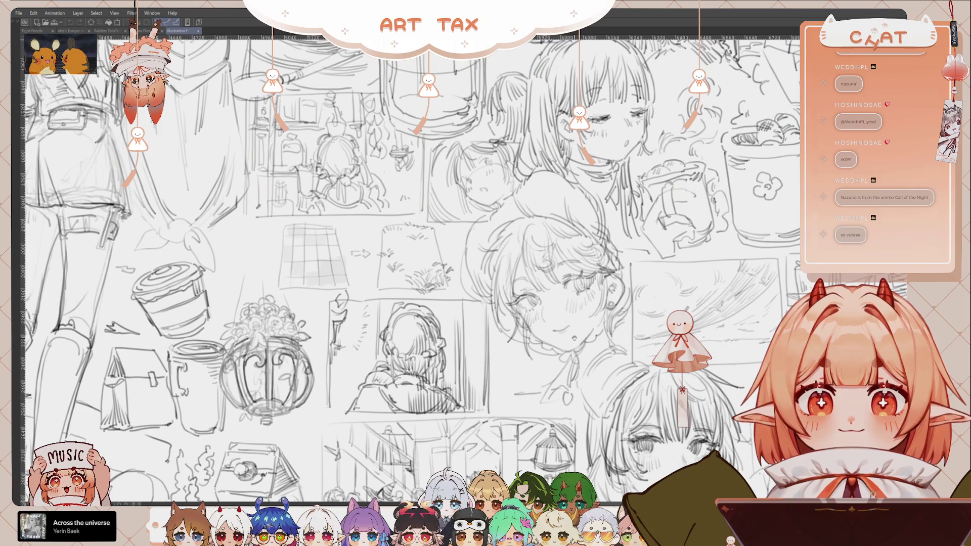
left_click_drag(574, 337, 461, 345)
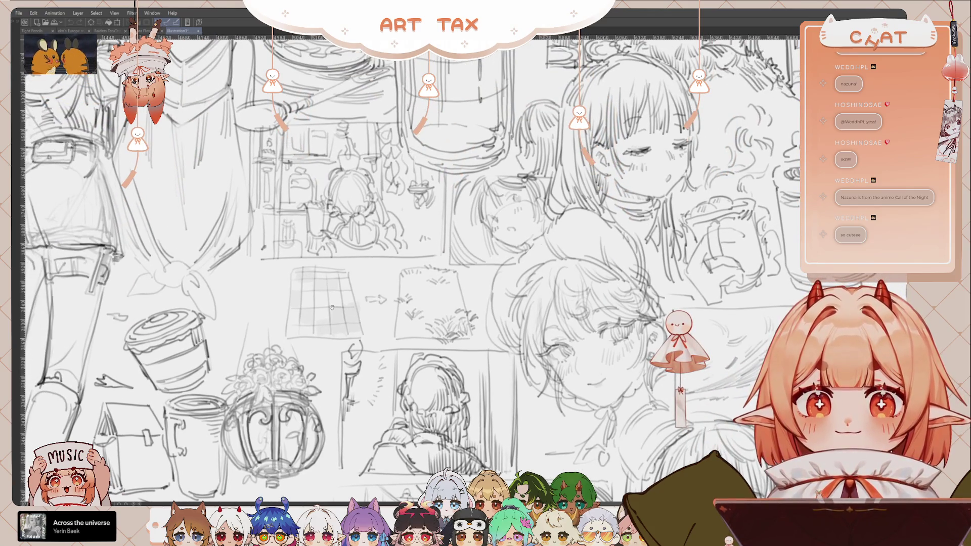
left_click_drag(350, 309, 334, 299)
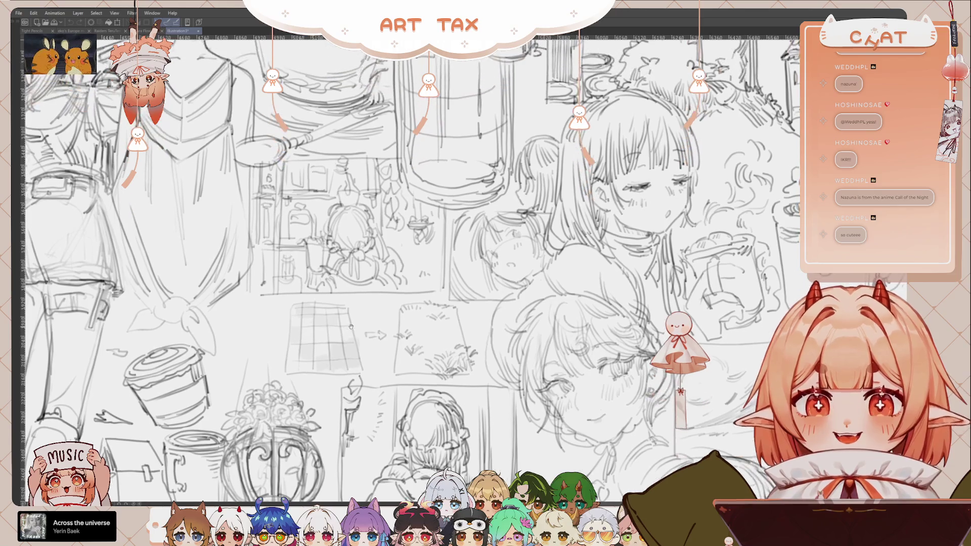
scroll(354, 288, "up", 5)
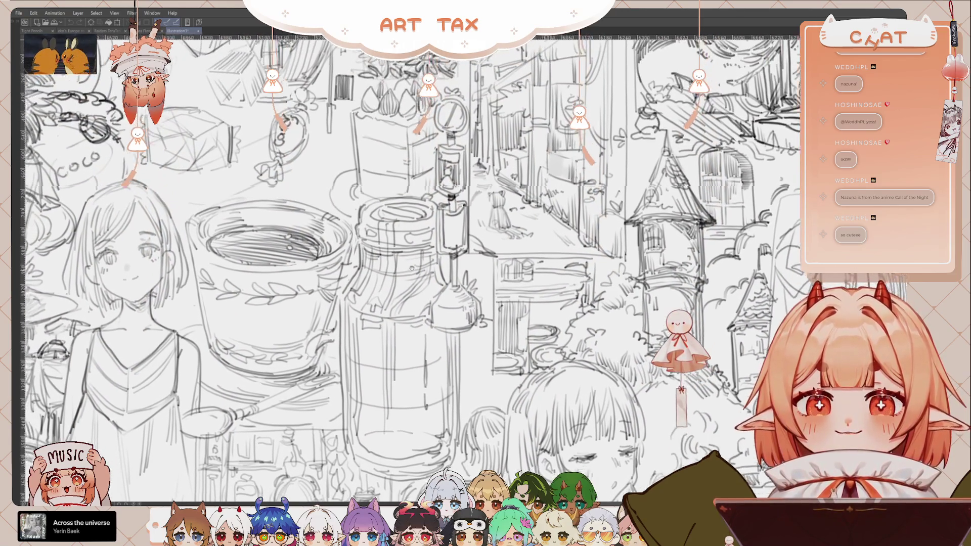
left_click_drag(411, 268, 471, 215)
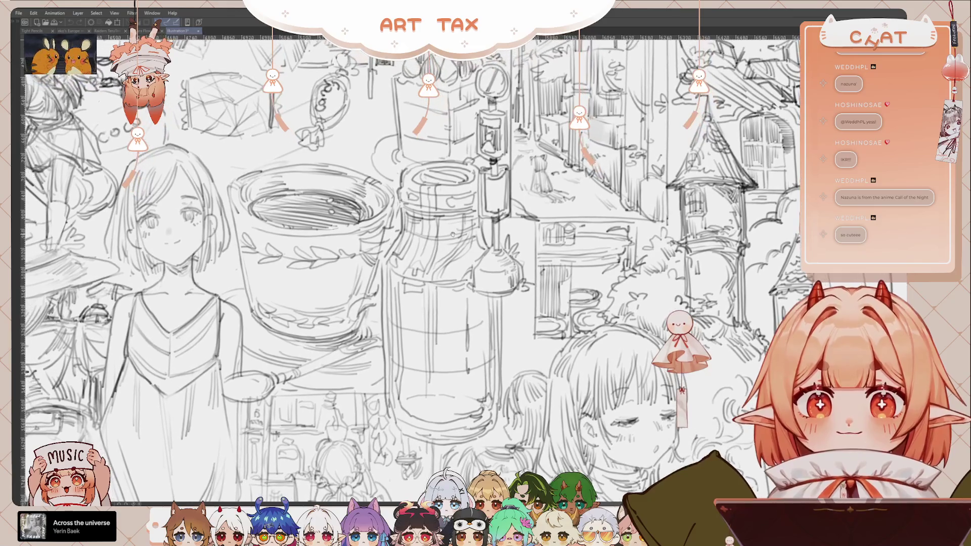
scroll(471, 215, "up", 5)
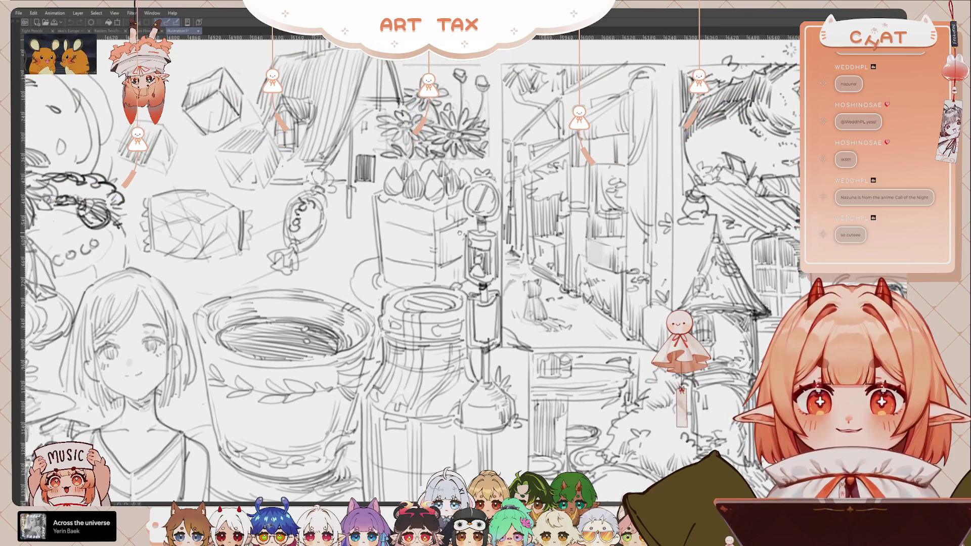
scroll(418, 241, "up", 3)
left_click_drag(418, 242, 377, 236)
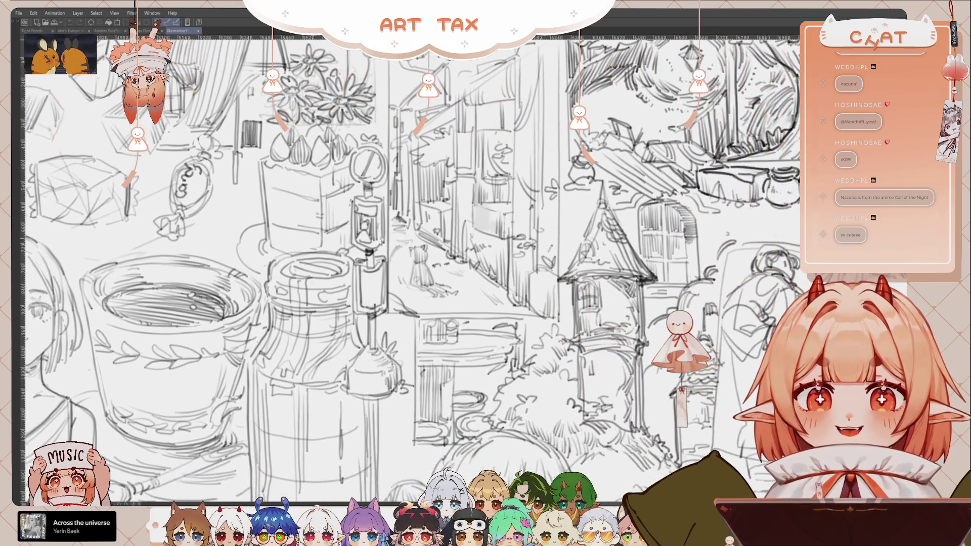
Survey the tower, teapot, hourglass, nurse, pavilion and tree sketches
scroll(434, 248, "down", 2)
scroll(435, 253, "down", 1)
scroll(434, 260, "down", 1)
mouse_move(434, 263)
left_mouse_down()
mouse_move(441, 294)
mouse_move(625, 201)
left_mouse_up()
left_click_drag(694, 224, 526, 214)
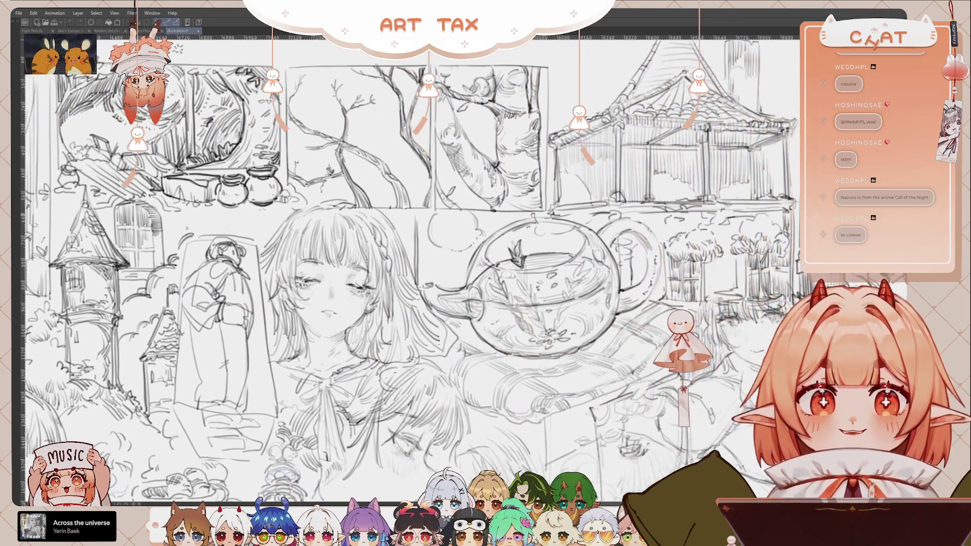
left_click_drag(539, 277, 670, 166)
left_click_drag(507, 279, 551, 269)
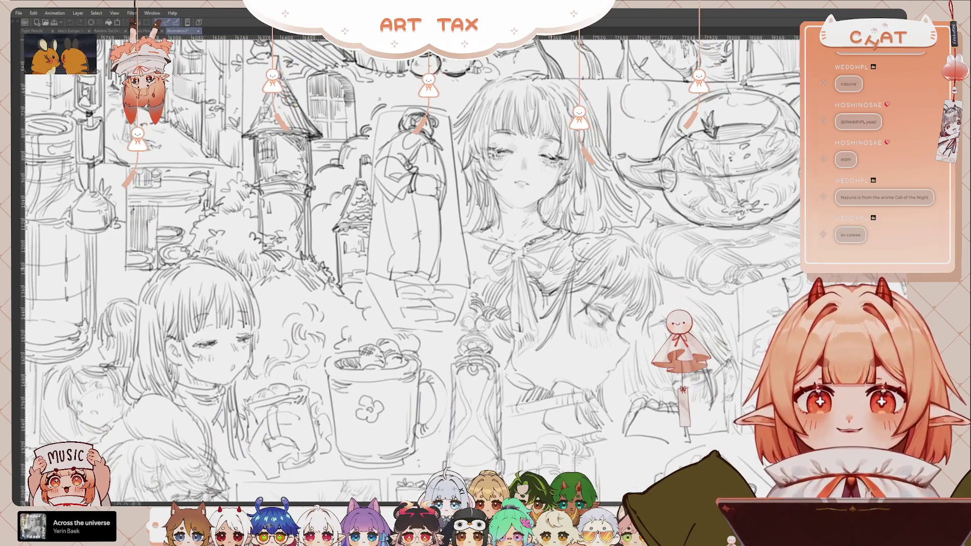
left_click_drag(445, 299, 417, 272)
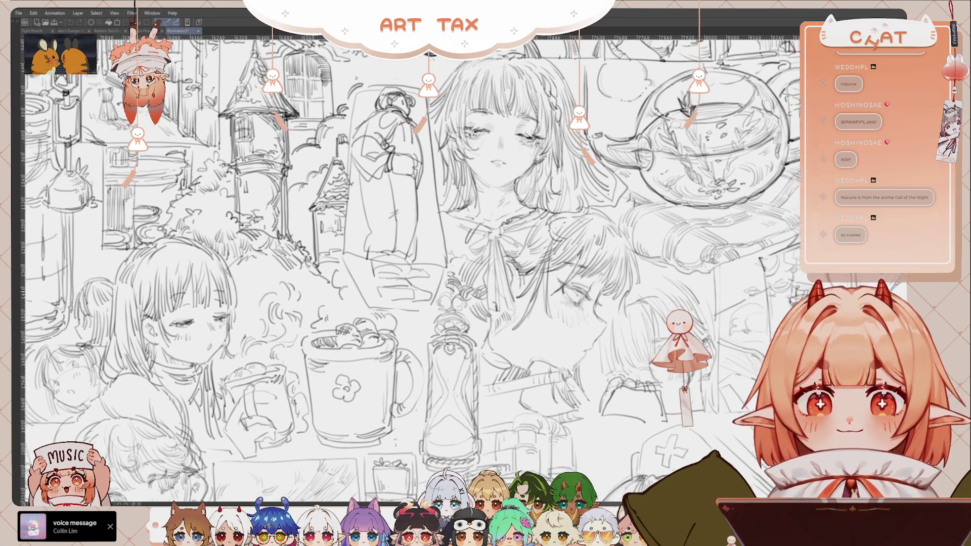
left_click_drag(487, 295, 455, 292)
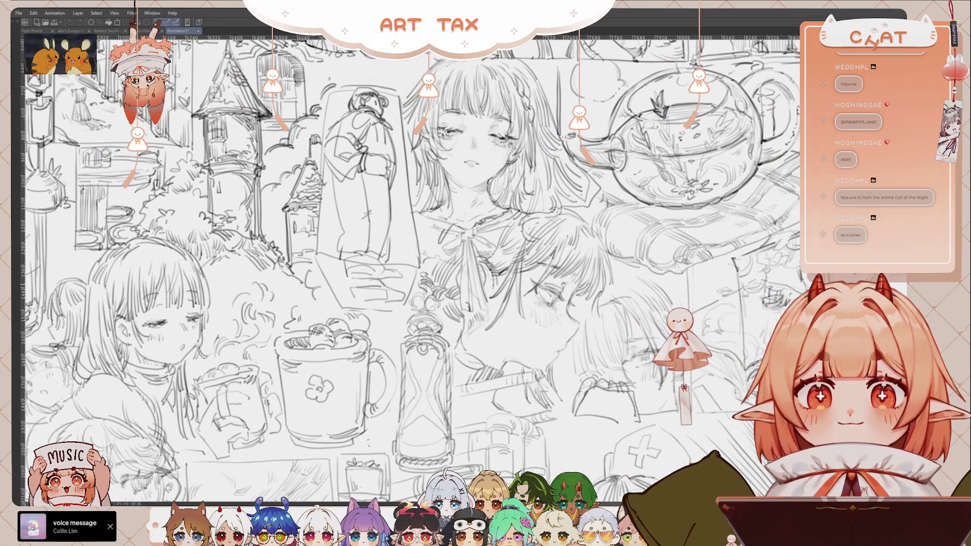
left_click_drag(557, 320, 577, 264)
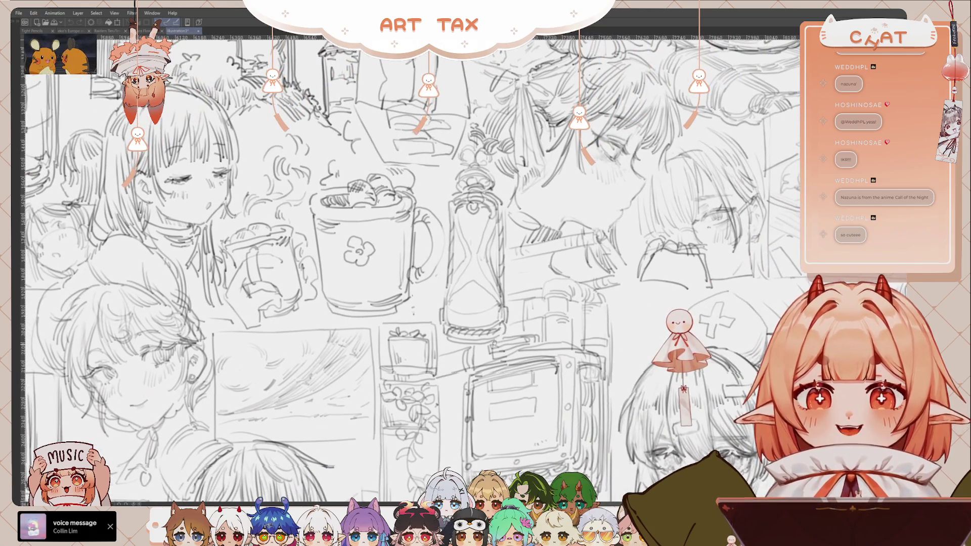
mouse_move(510, 329)
left_mouse_down()
mouse_move(573, 286)
mouse_move(476, 242)
left_mouse_up()
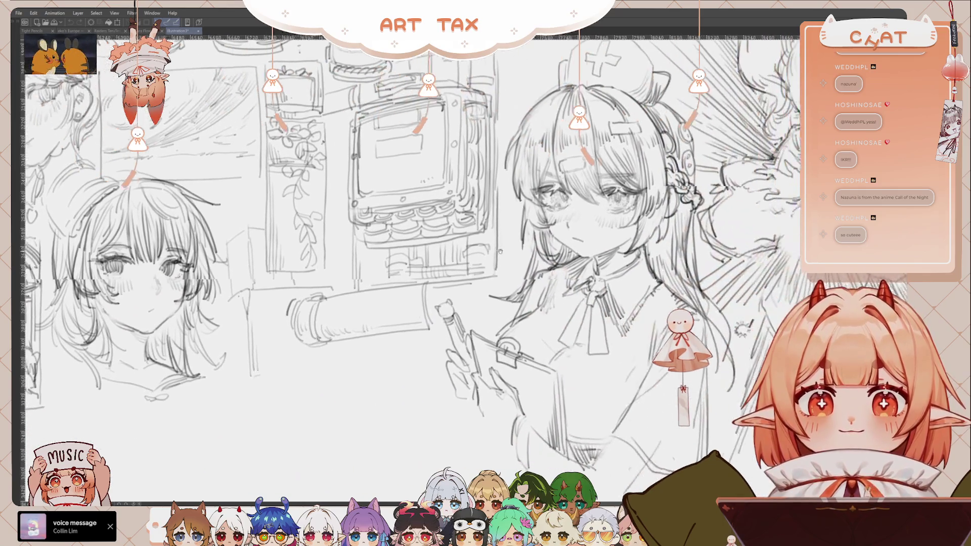
scroll(476, 243, "down", 2)
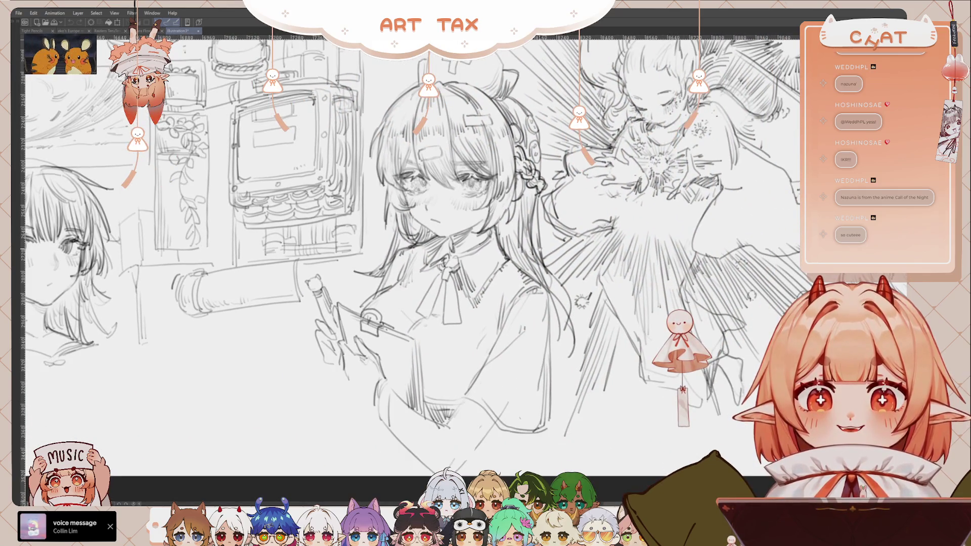
left_click_drag(535, 249, 527, 276)
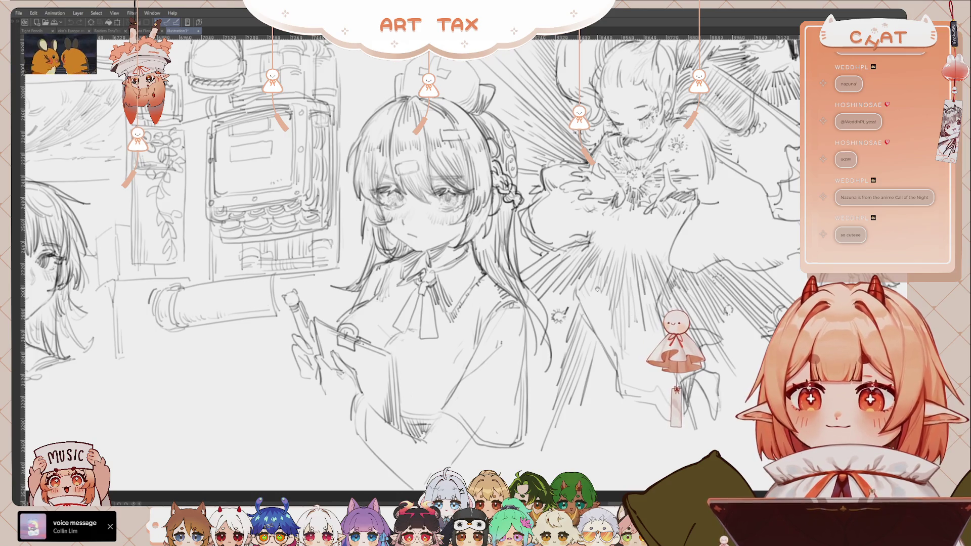
left_click_drag(597, 289, 540, 286)
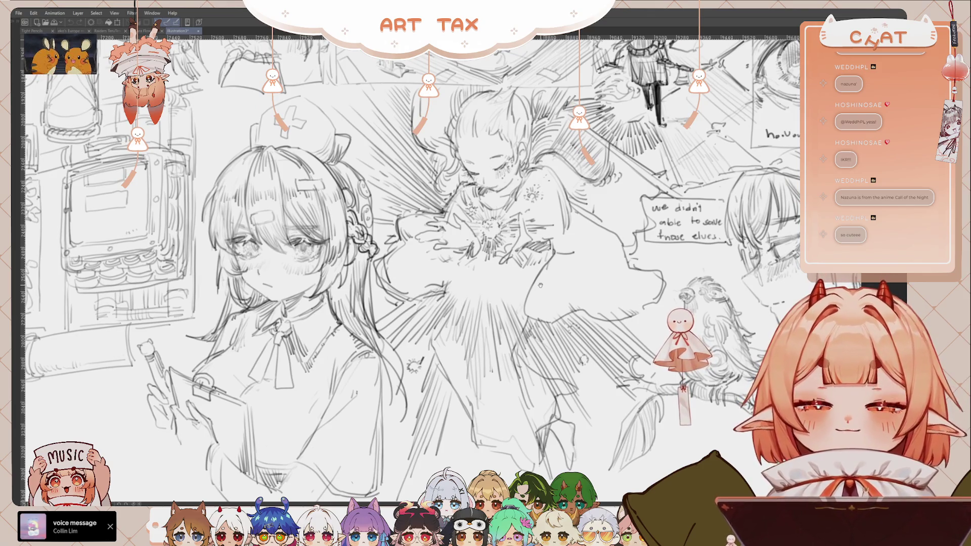
left_click_drag(616, 302, 612, 307)
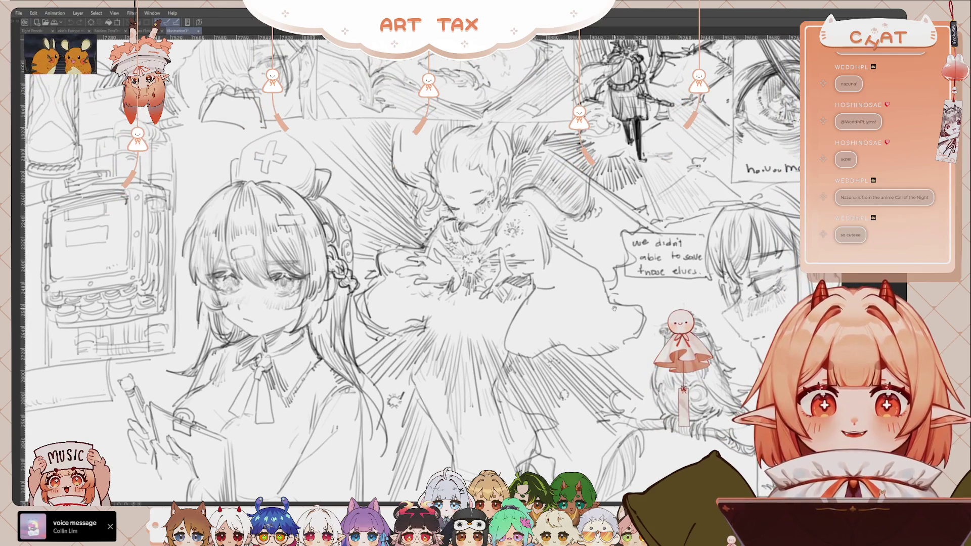
mouse_move(607, 267)
left_mouse_down()
mouse_move(603, 335)
mouse_move(606, 323)
mouse_move(572, 339)
mouse_move(488, 329)
mouse_move(525, 361)
mouse_move(549, 406)
left_mouse_up()
scroll(548, 301, "up", 1)
scroll(602, 337, "up", 1)
scroll(602, 337, "down", 2)
scroll(657, 316, "up", 2)
scroll(657, 316, "up", 1)
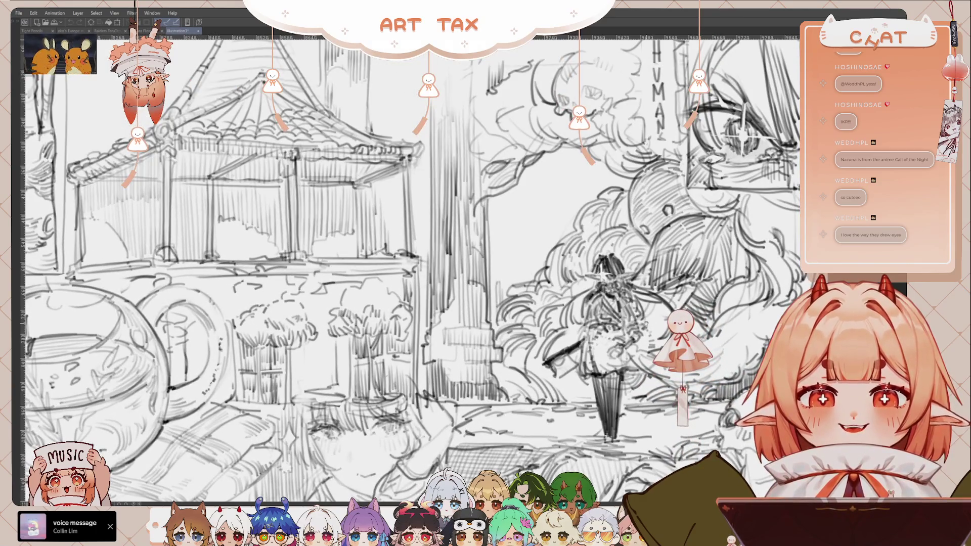
scroll(602, 331, "down", 1)
scroll(602, 332, "down", 1)
scroll(618, 302, "up", 1)
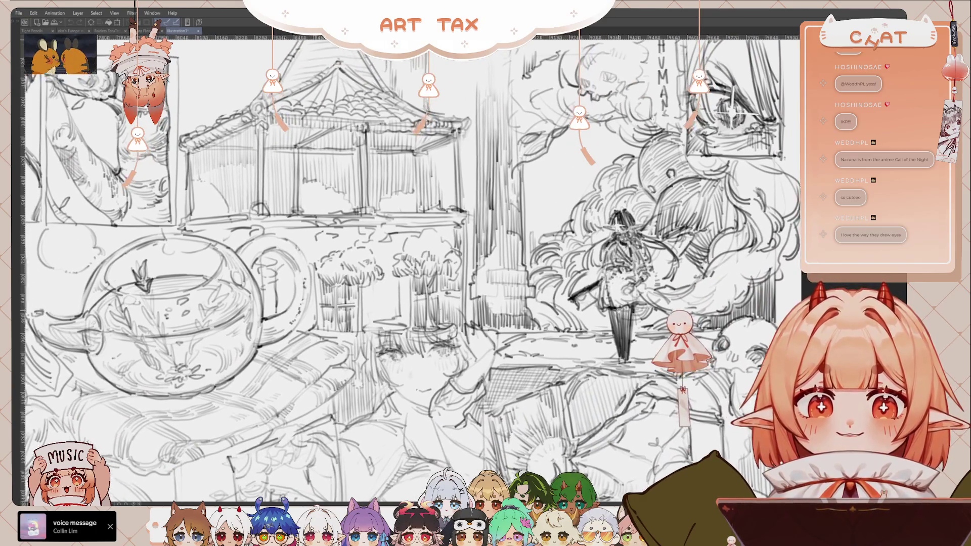
left_click_drag(475, 359, 491, 382)
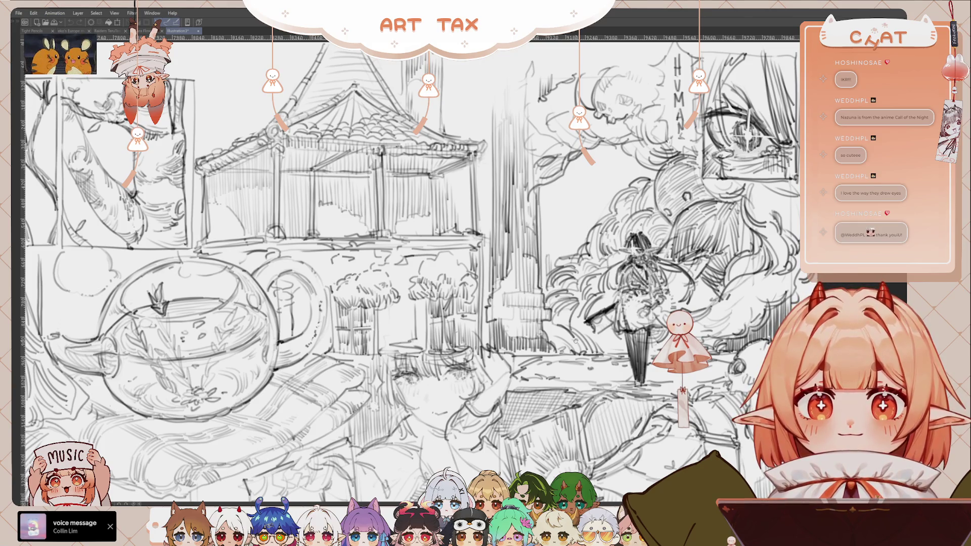
left_click_drag(341, 178, 580, 169)
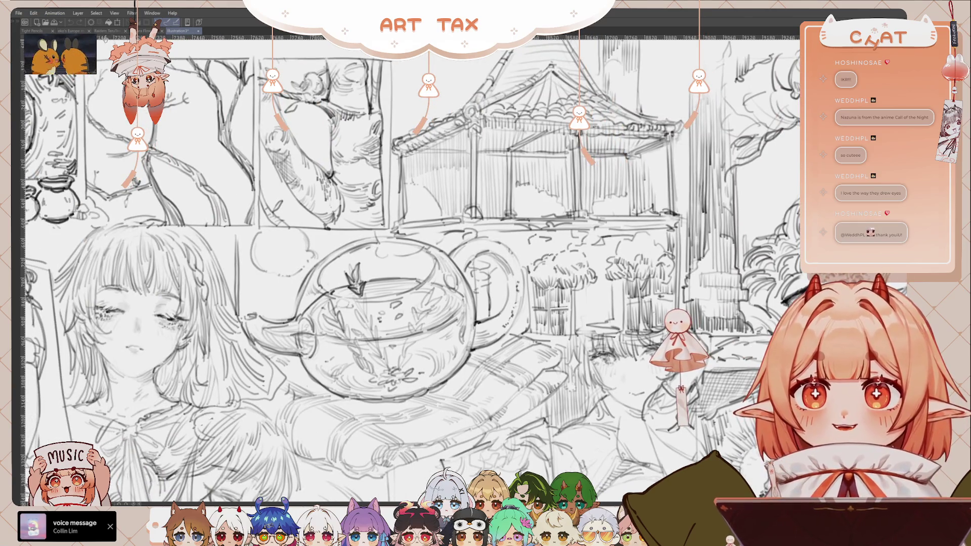
Go to the TeruTeruBozu wind-chime drawing with palettes shown, framing the charm grid
left_click(109, 32)
key("Tab")
scroll(772, 174, "down", 3)
left_click_drag(772, 174, 668, 255)
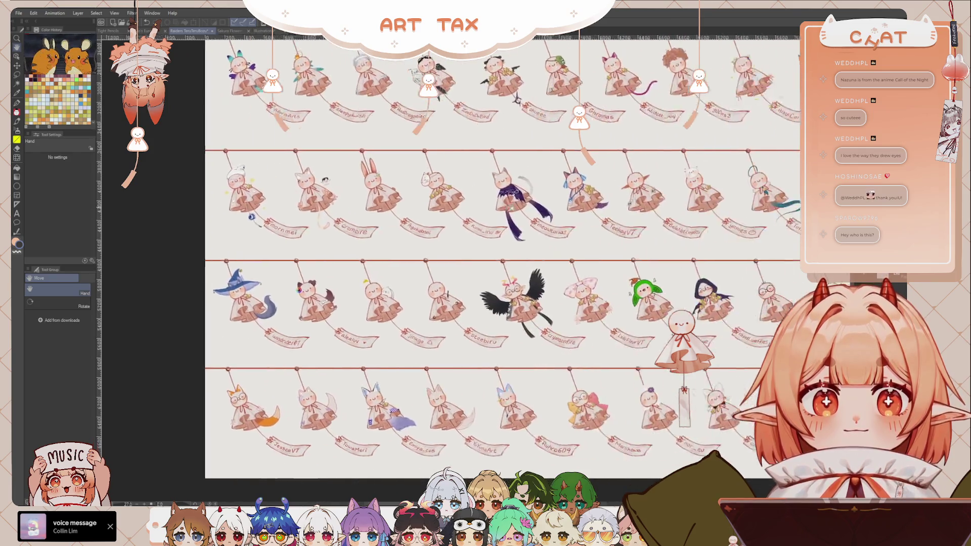
scroll(593, 256, "up", 1)
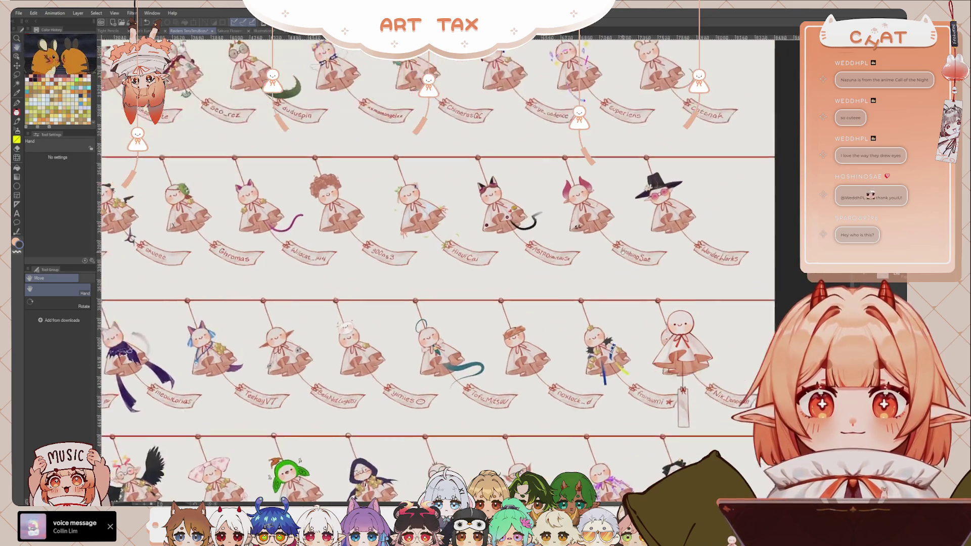
scroll(593, 256, "up", 2)
scroll(604, 220, "up", 1)
scroll(603, 189, "up", 1)
scroll(605, 197, "down", 1)
scroll(610, 210, "up", 1)
scroll(610, 243, "up", 1)
scroll(609, 287, "up", 1)
scroll(609, 288, "down", 1)
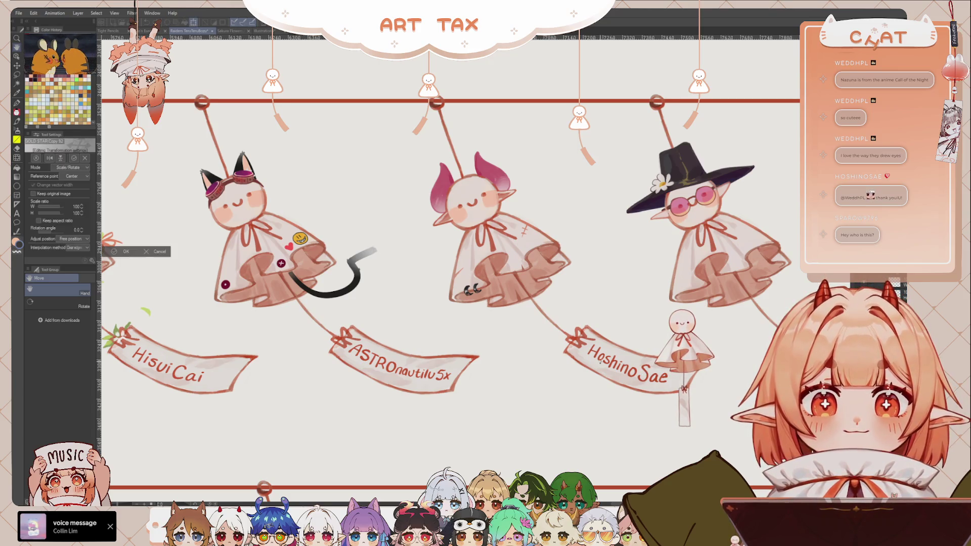
scroll(400, 341, "left", 2)
scroll(400, 340, "left", 3)
scroll(399, 341, "left", 2)
scroll(400, 341, "left", 2)
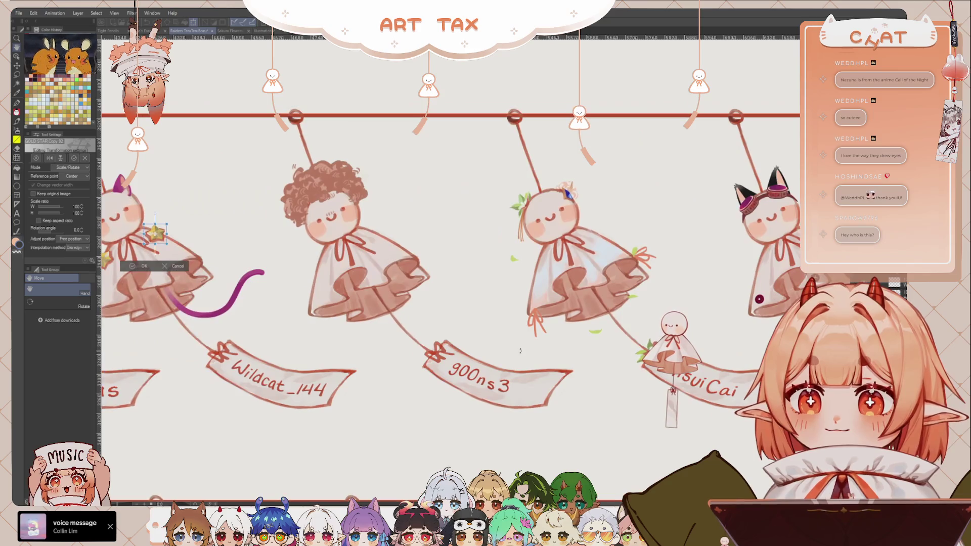
scroll(399, 340, "up", 1)
scroll(479, 345, "left", 2)
scroll(478, 346, "left", 1)
Move a copy of the small yellow star onto the pink-horned charm
key("ctrl+t")
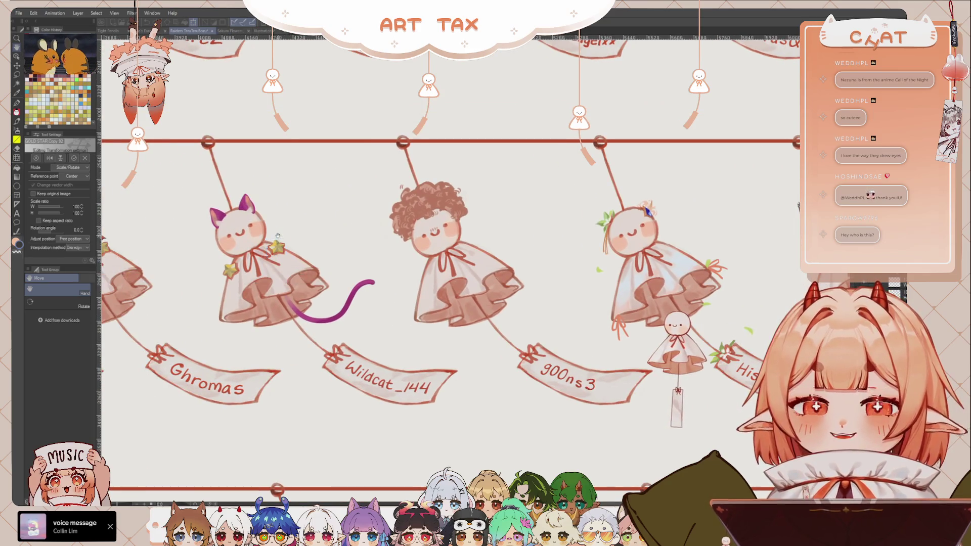
scroll(344, 282, "right", 7)
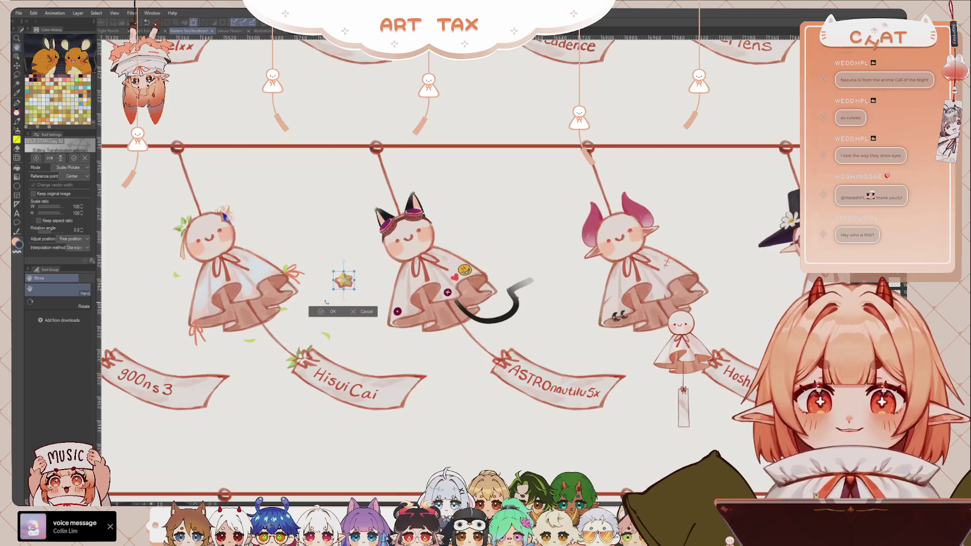
left_click_drag(345, 282, 603, 285)
scroll(603, 285, "right", 2)
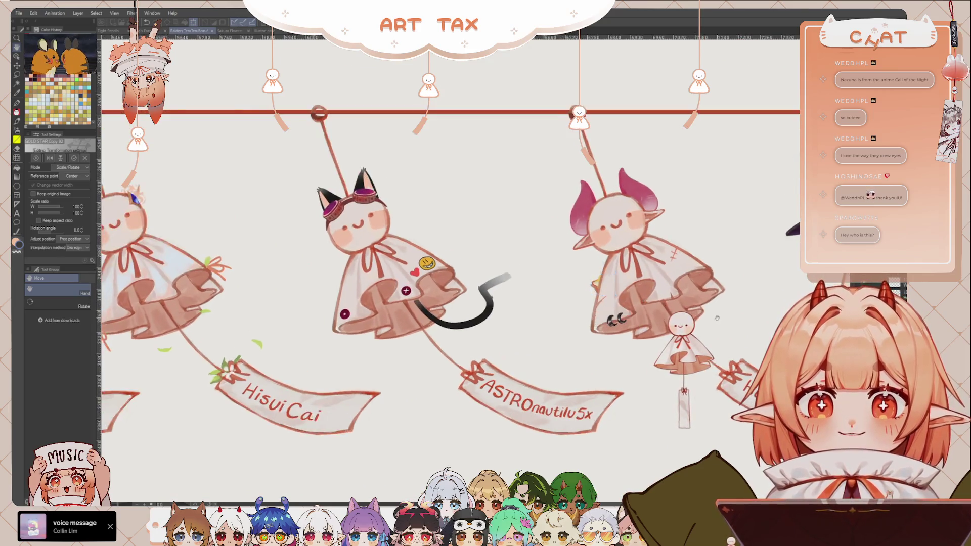
scroll(506, 313, "right", 2)
left_click(444, 341)
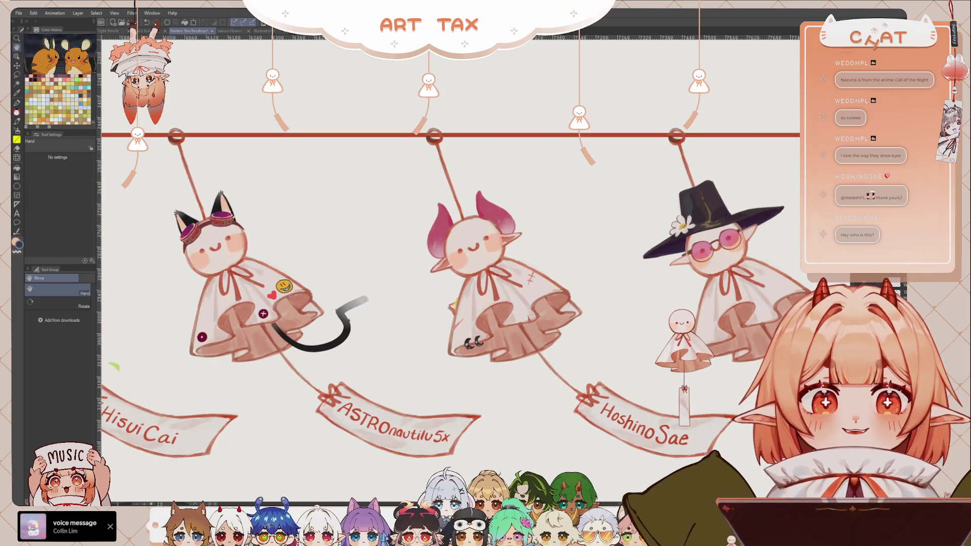
Tilt the star and nudge it slightly up onto the charm's cloak
key("ctrl+t")
scroll(478, 306, "up", 2)
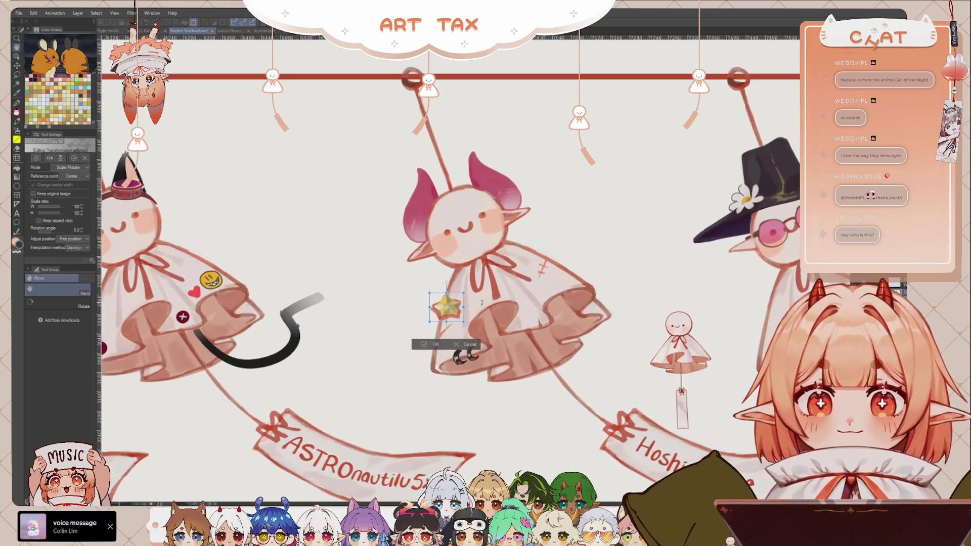
left_click_drag(478, 306, 476, 293)
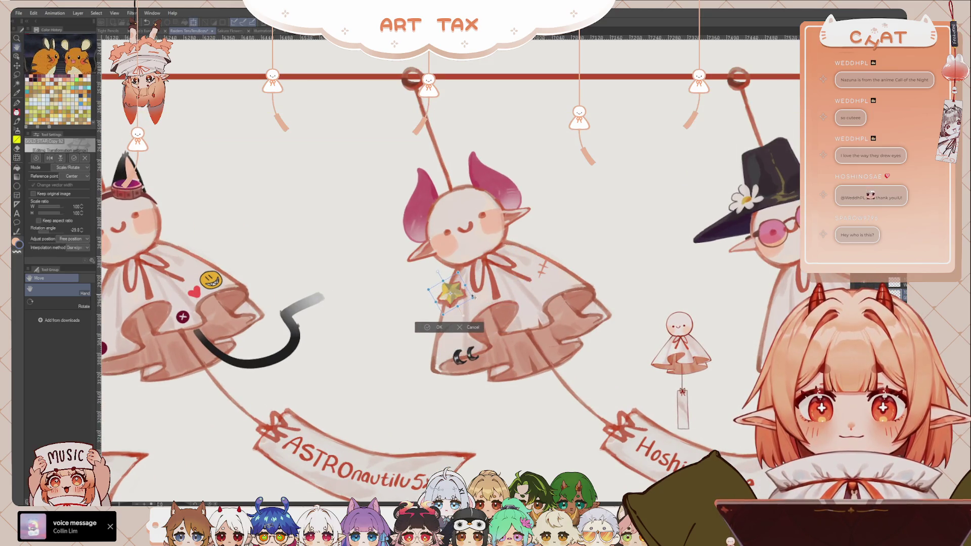
left_click_drag(455, 293, 459, 289)
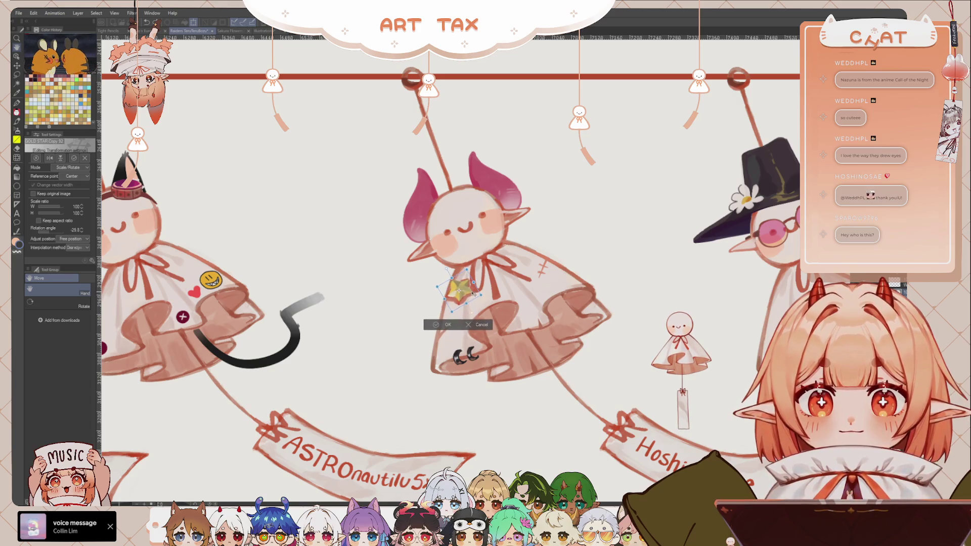
left_click(452, 326)
left_click_drag(549, 328, 453, 308)
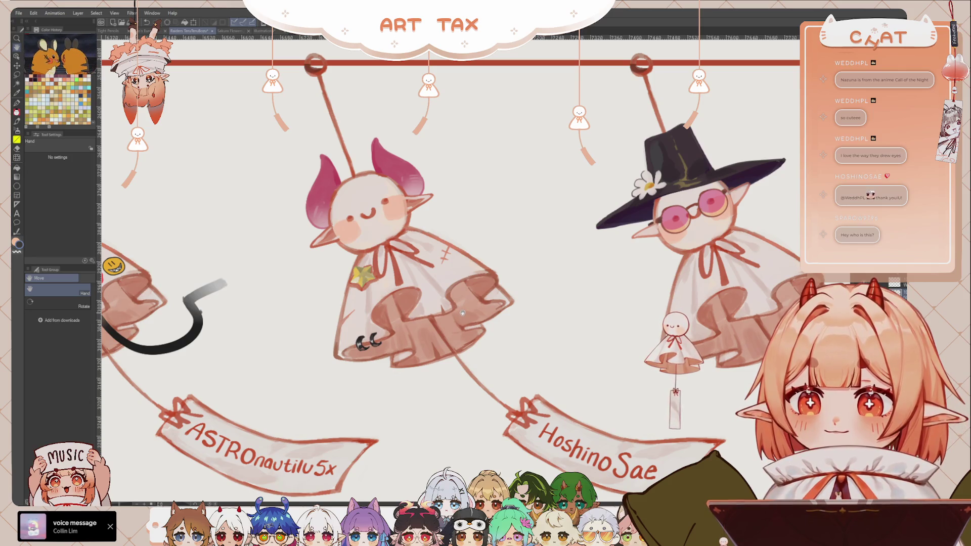
scroll(484, 316, "down", 1)
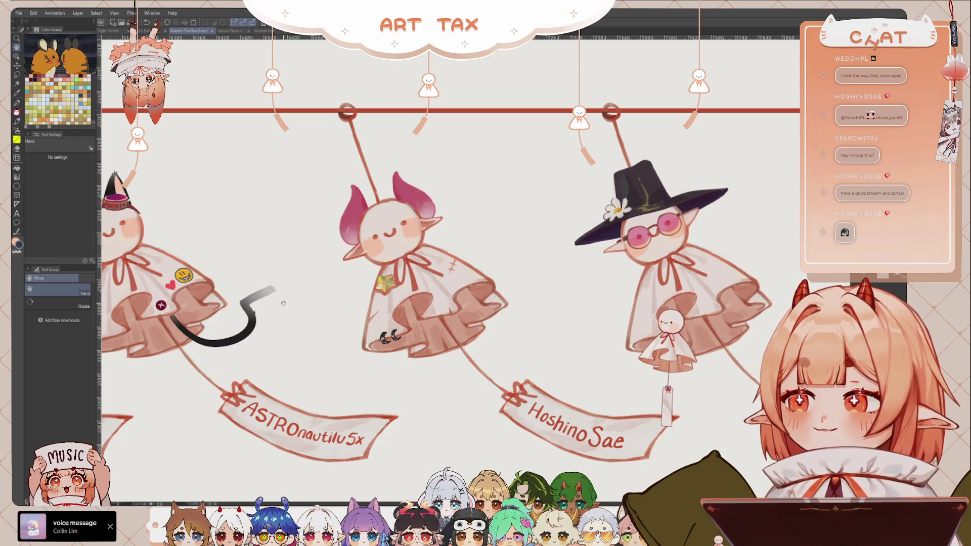
left_click_drag(285, 303, 300, 297)
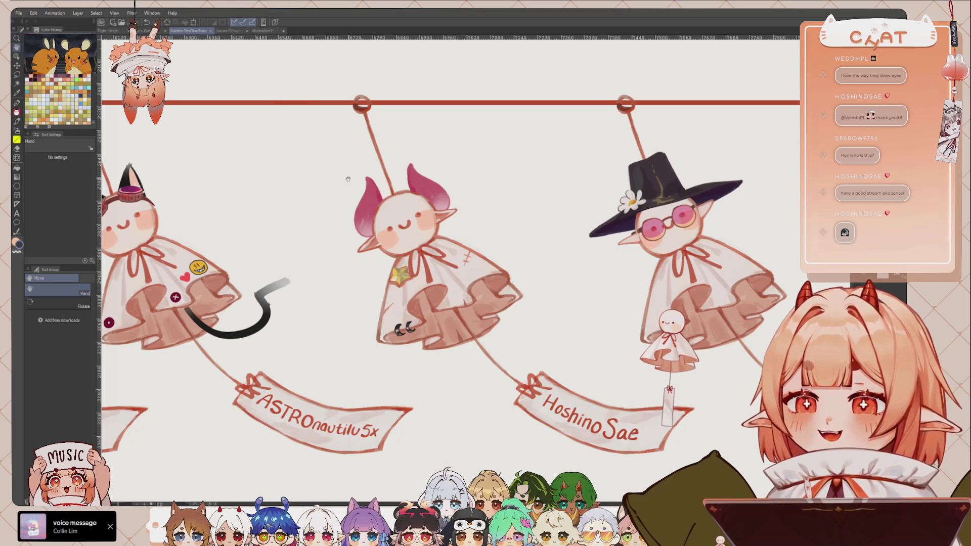
scroll(348, 179, "down", 1)
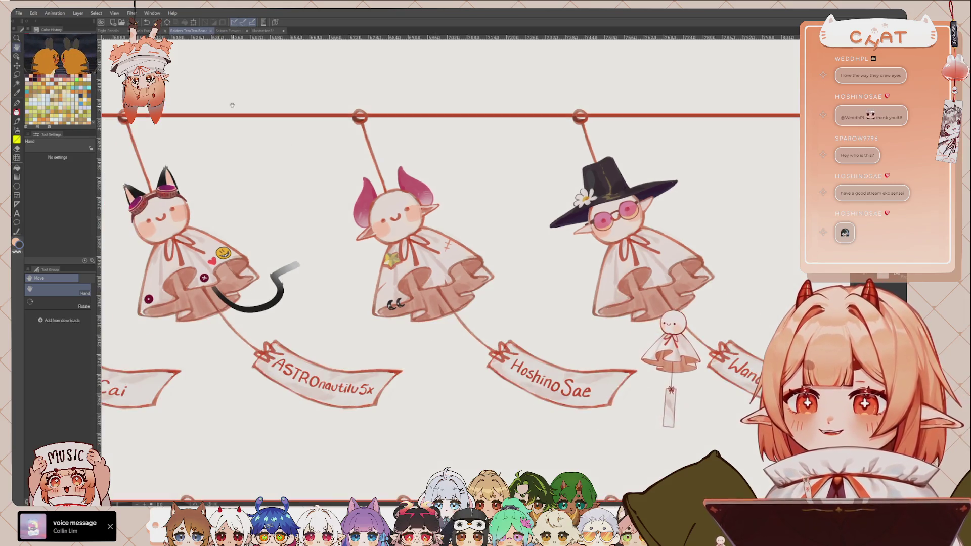
Check the Illustration3 sheet and Europe map before landing on the Tight Pencils page
left_click(282, 32)
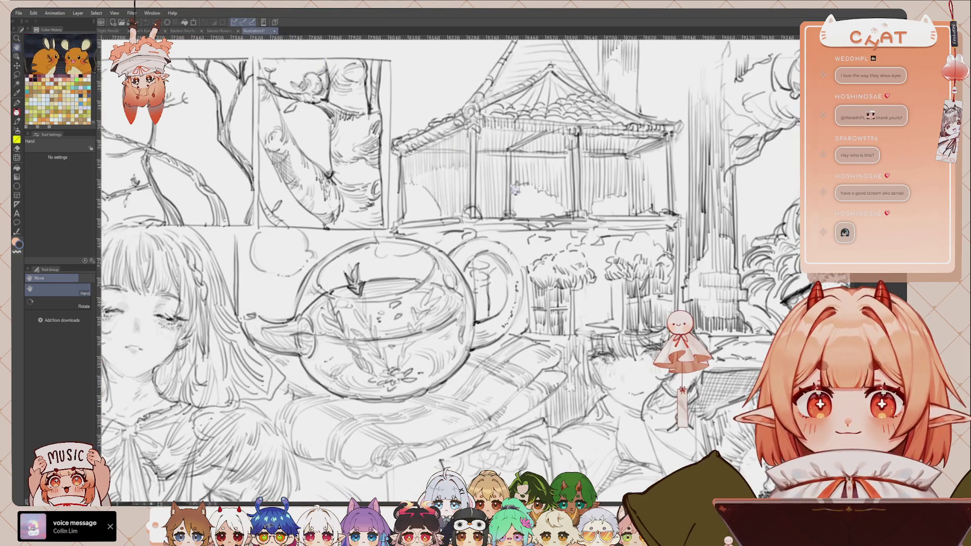
scroll(522, 271, "down", 3)
scroll(522, 271, "down", 2)
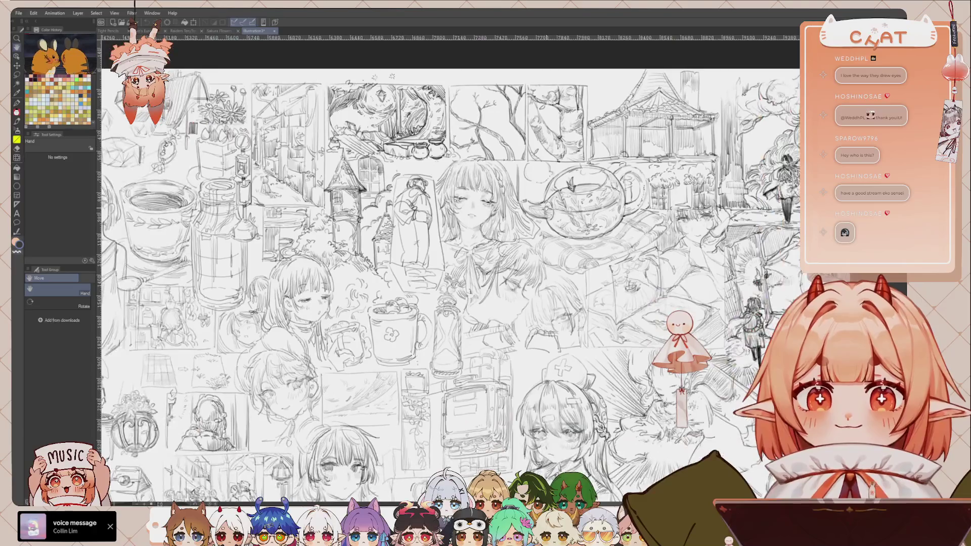
key("Tab")
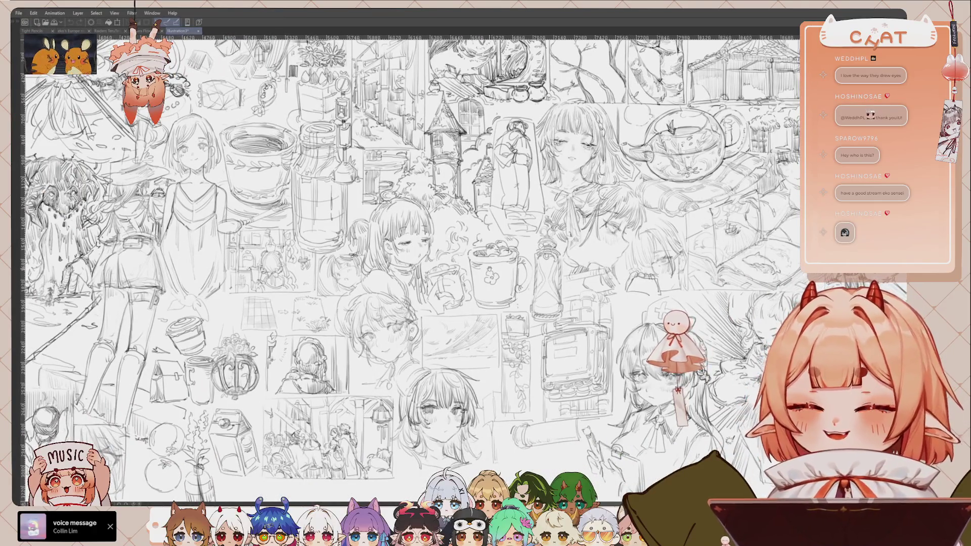
scroll(505, 268, "down", 1)
scroll(505, 268, "down", 1)
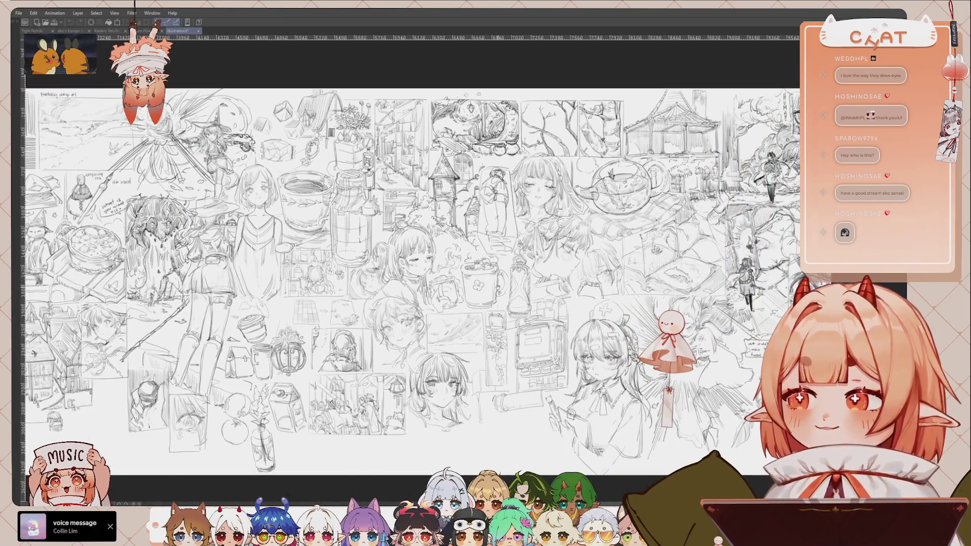
scroll(505, 268, "down", 1)
scroll(556, 294, "up", 1)
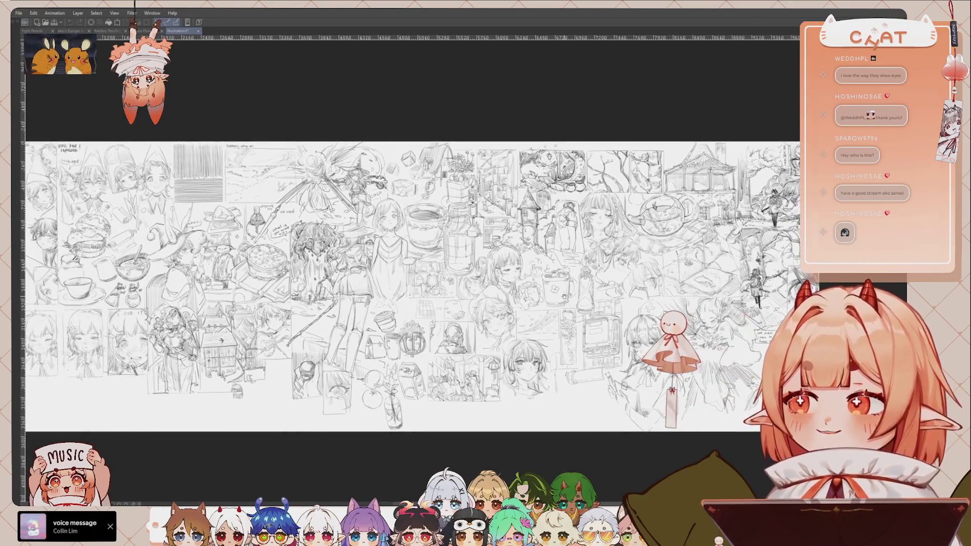
scroll(460, 287, "down", 1)
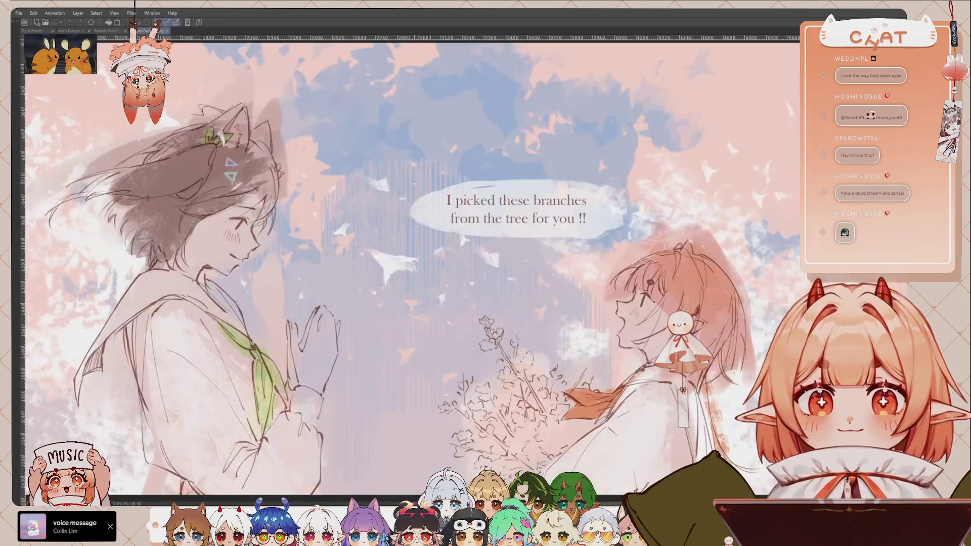
left_click(75, 31)
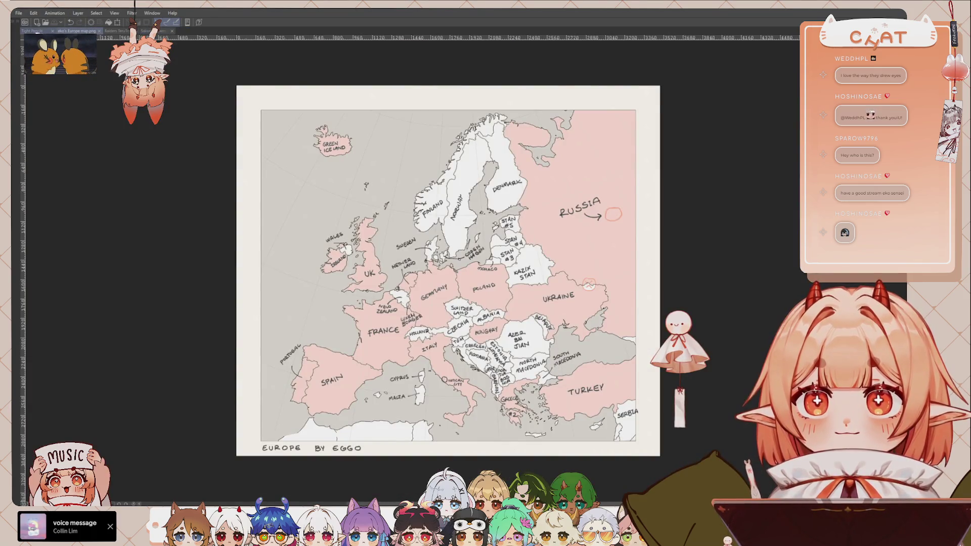
left_click(32, 31)
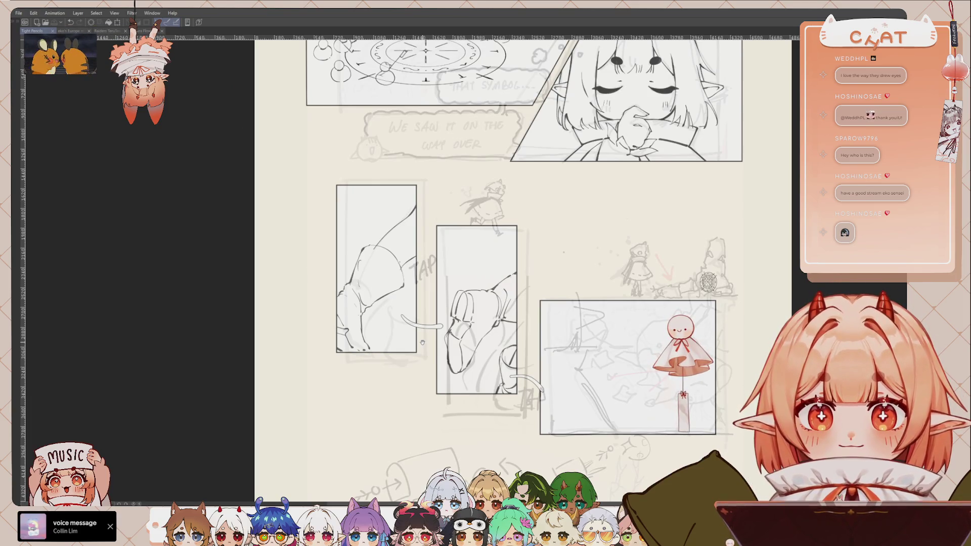
scroll(412, 345, "up", 3)
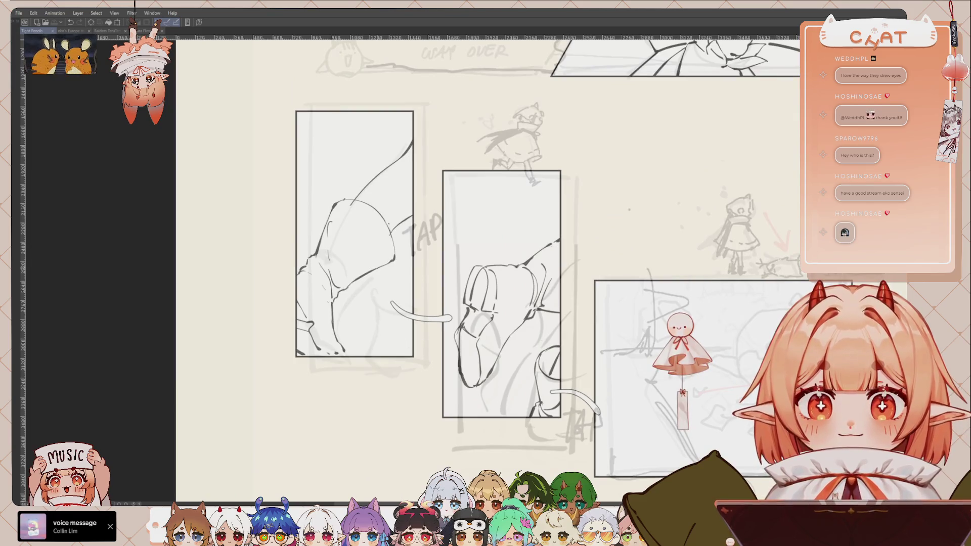
key("Tab")
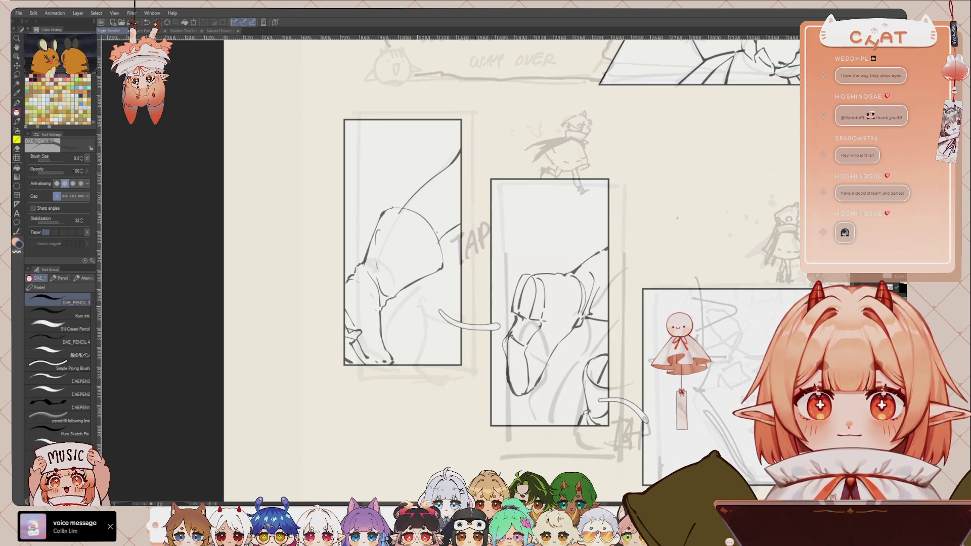
scroll(511, 268, "up", 3)
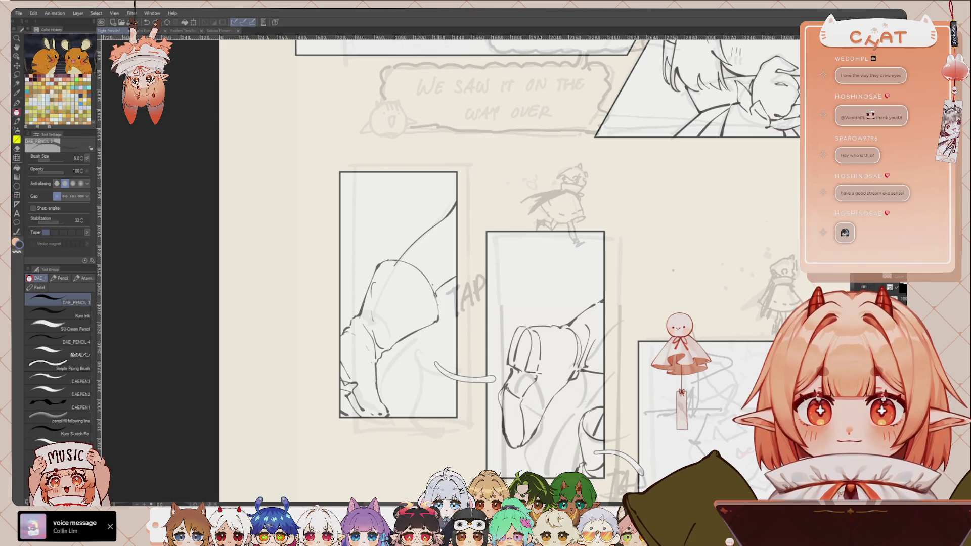
left_click_drag(606, 405, 489, 327)
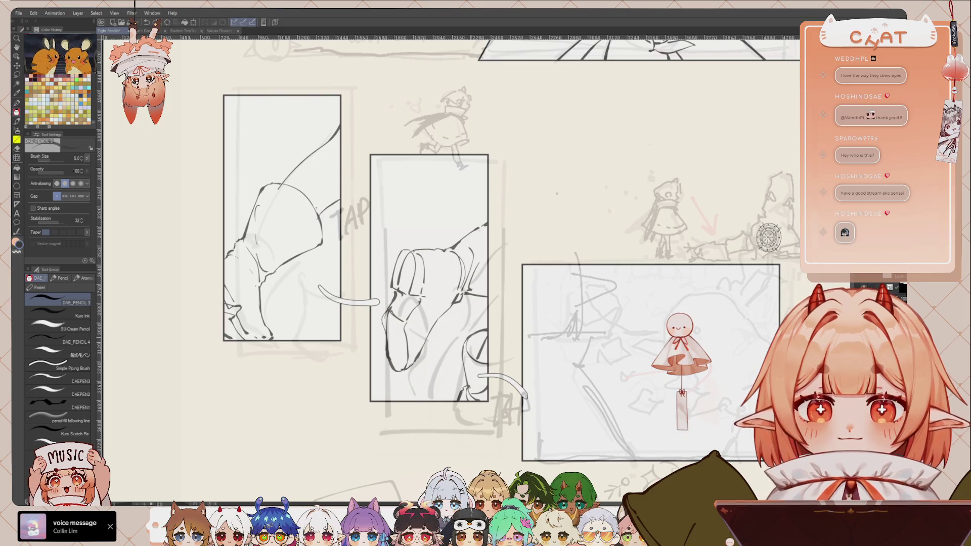
scroll(485, 253, "down", 5)
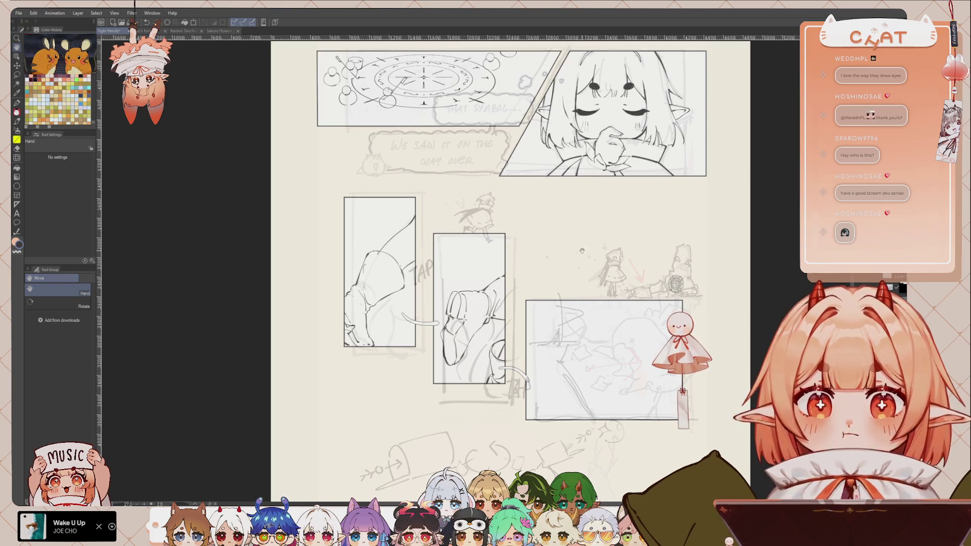
scroll(324, 293, "up", 2)
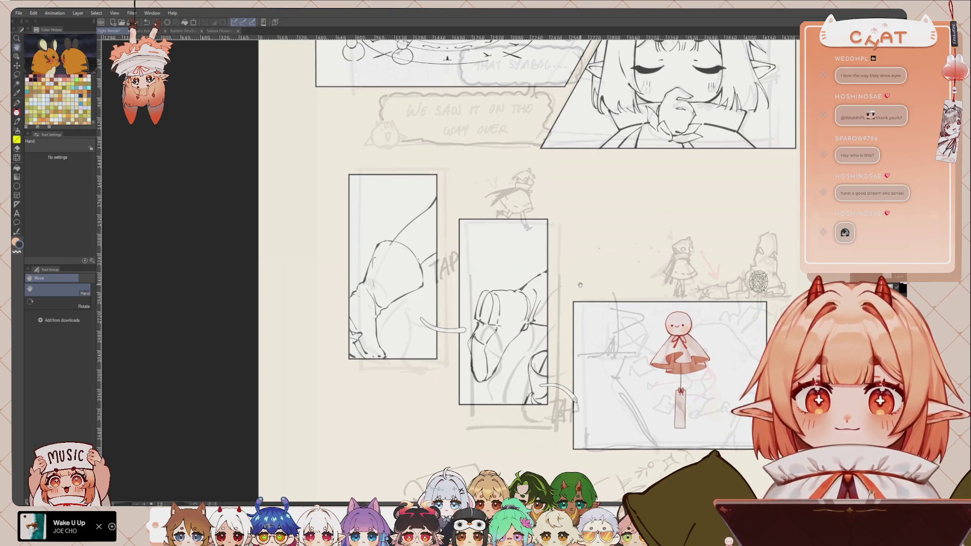
Lasso the shoe sketch in the middle TAP panel and scale it down slightly
key("m")
mouse_move(563, 257)
left_mouse_down()
mouse_move(471, 318)
mouse_move(565, 326)
left_mouse_up()
key("ctrl+t")
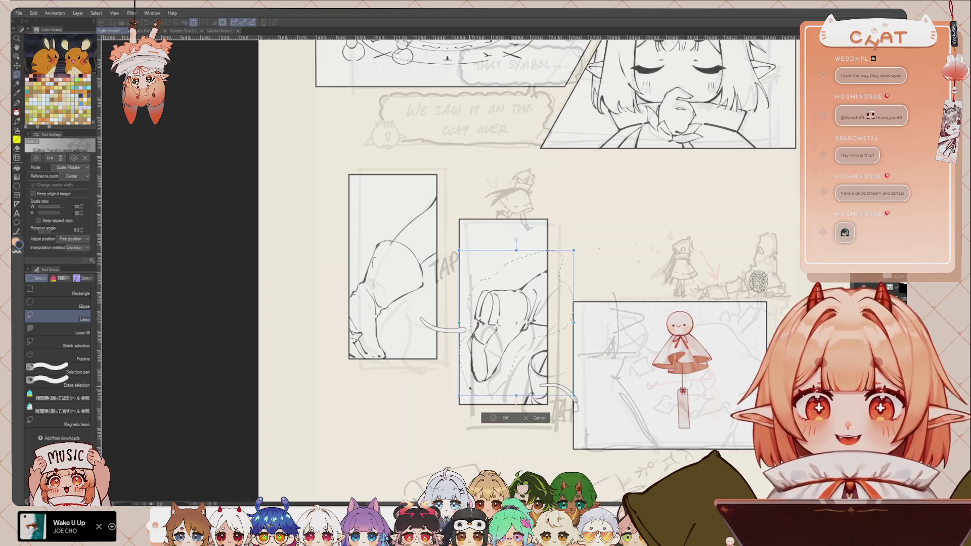
mouse_move(459, 395)
left_mouse_down()
mouse_move(478, 379)
mouse_move(525, 372)
left_mouse_up()
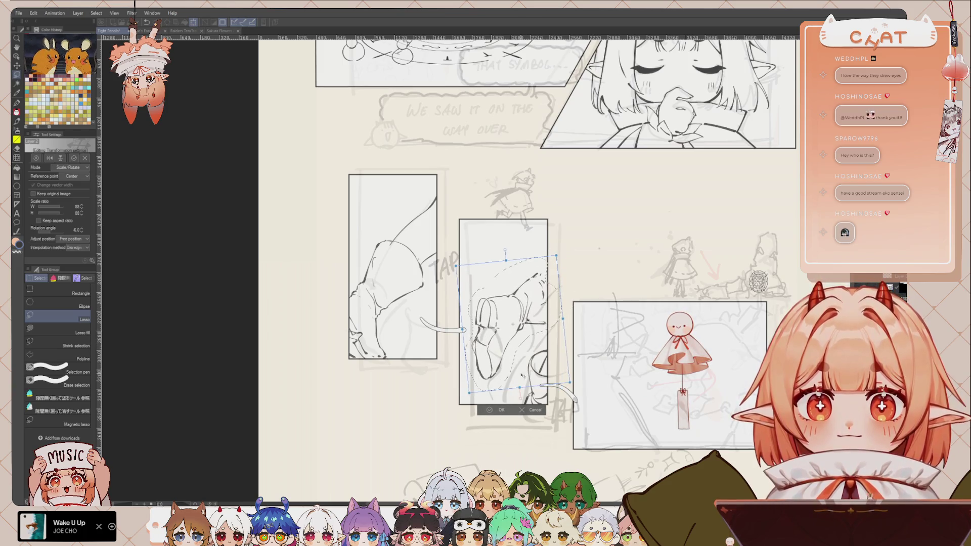
left_click(501, 410)
Free-transform part of the shoe, then squash the lower shoe shorter
mouse_move(544, 316)
left_mouse_down()
mouse_move(534, 286)
mouse_move(515, 296)
mouse_move(512, 333)
mouse_move(550, 318)
left_mouse_up()
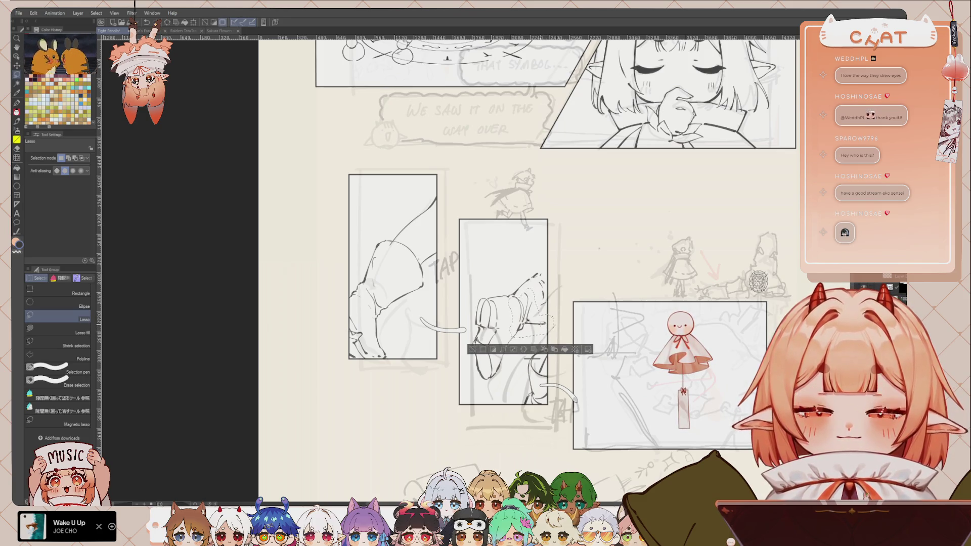
key("ctrl+t")
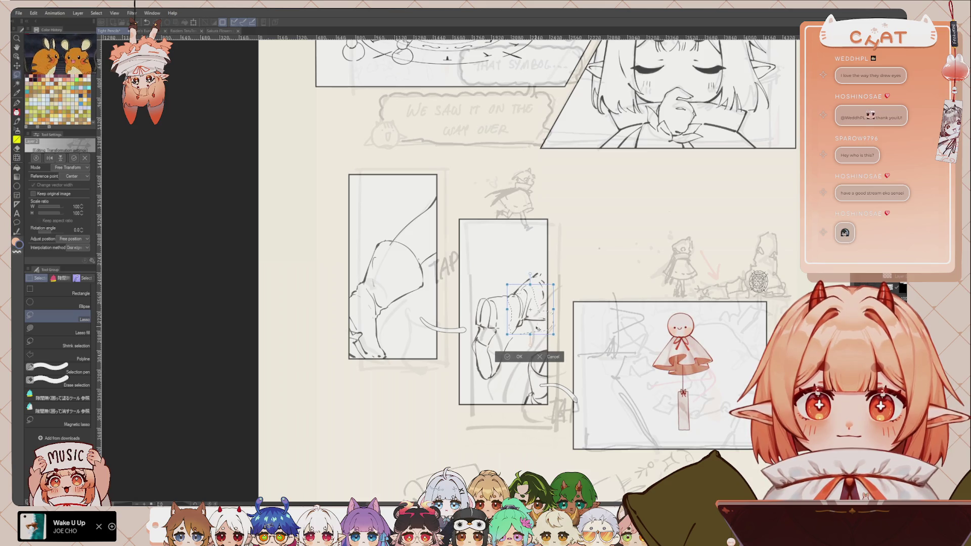
left_click(519, 356)
key("ctrl+d")
left_click_drag(508, 332, 522, 354)
key("ctrl+t")
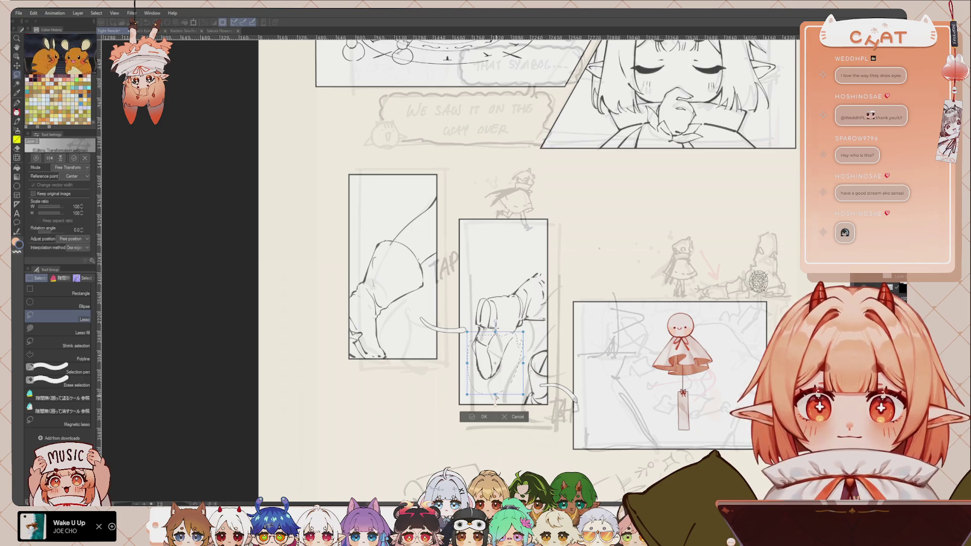
left_click_drag(495, 395, 497, 390)
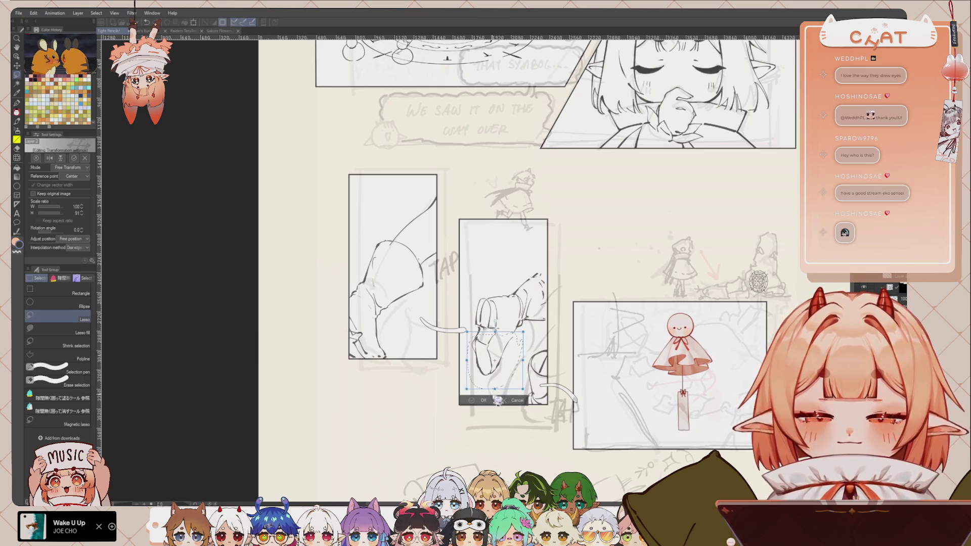
key("Return")
Try redrawing pencil lines down the shoe panel, undoing the attempts
key("p")
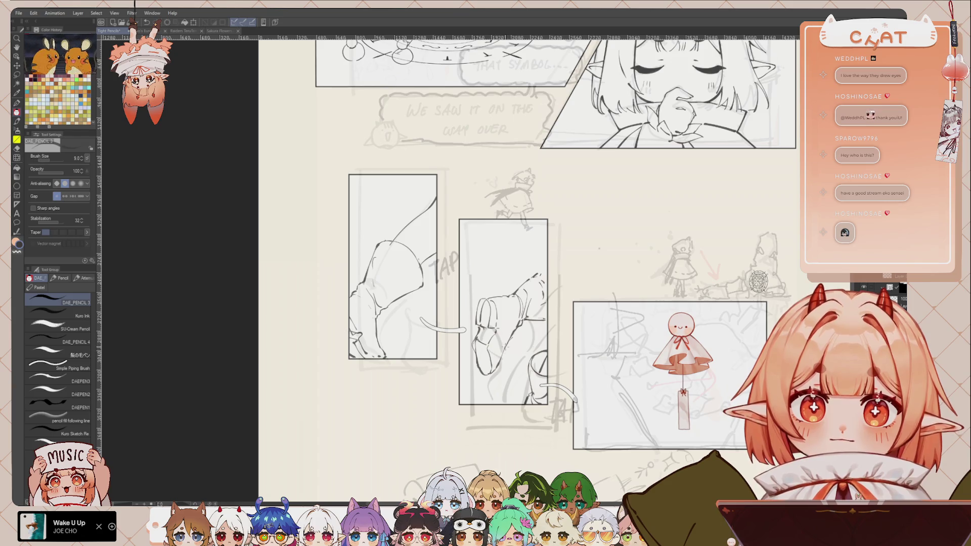
left_click_drag(516, 333, 496, 364)
key("ctrl+z")
mouse_move(516, 329)
left_mouse_down()
mouse_move(493, 375)
mouse_move(501, 369)
left_mouse_up()
key("ctrl+z")
key("ctrl+z")
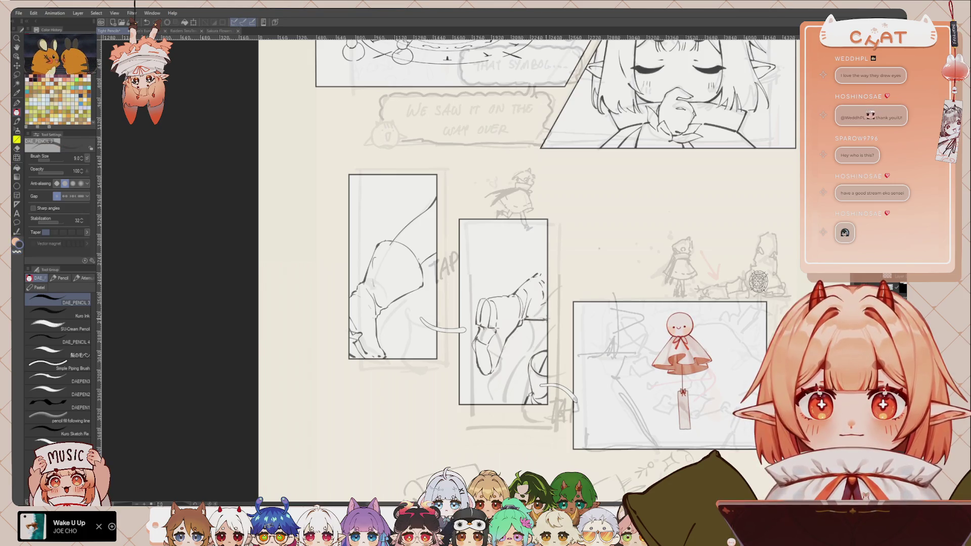
mouse_move(535, 276)
left_mouse_down()
mouse_move(547, 265)
mouse_move(537, 271)
left_mouse_up()
key("ctrl+z")
key("e")
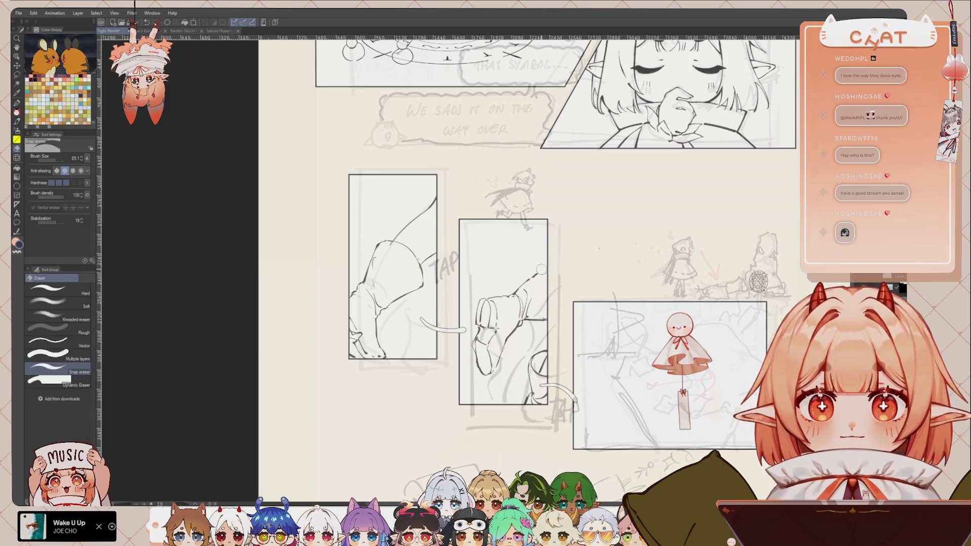
key("p")
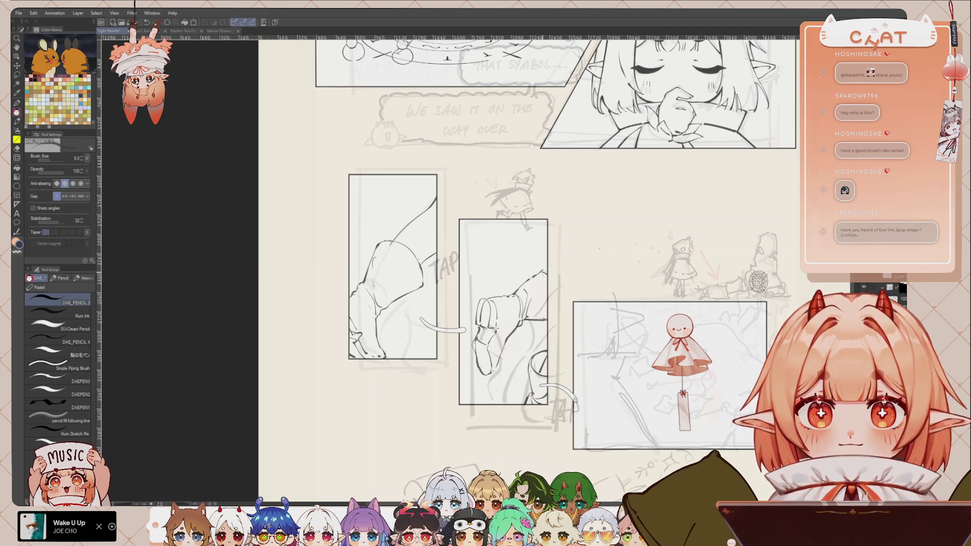
left_click_drag(759, 281, 757, 269)
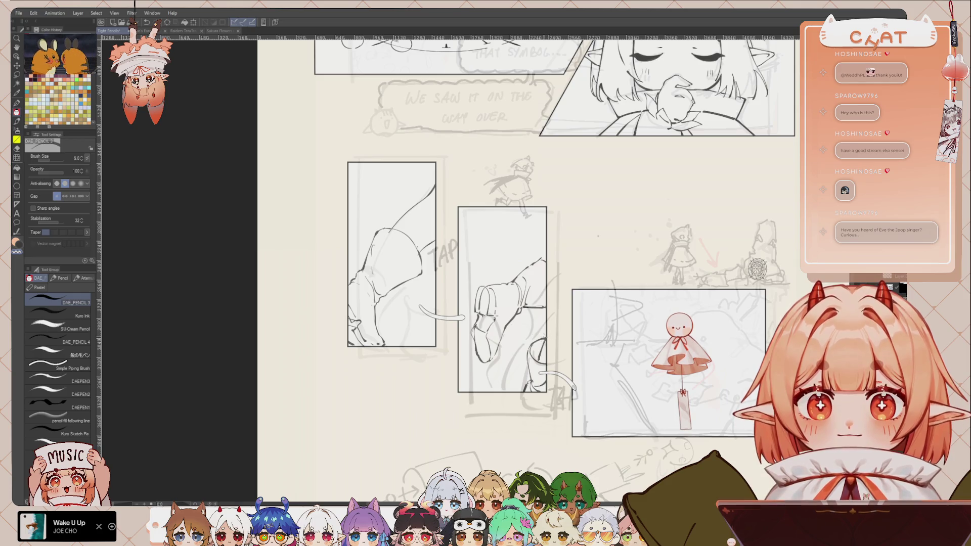
key("m")
key("ctrl+t")
mouse_move(523, 331)
left_mouse_down()
mouse_move(530, 349)
mouse_move(567, 368)
left_mouse_up()
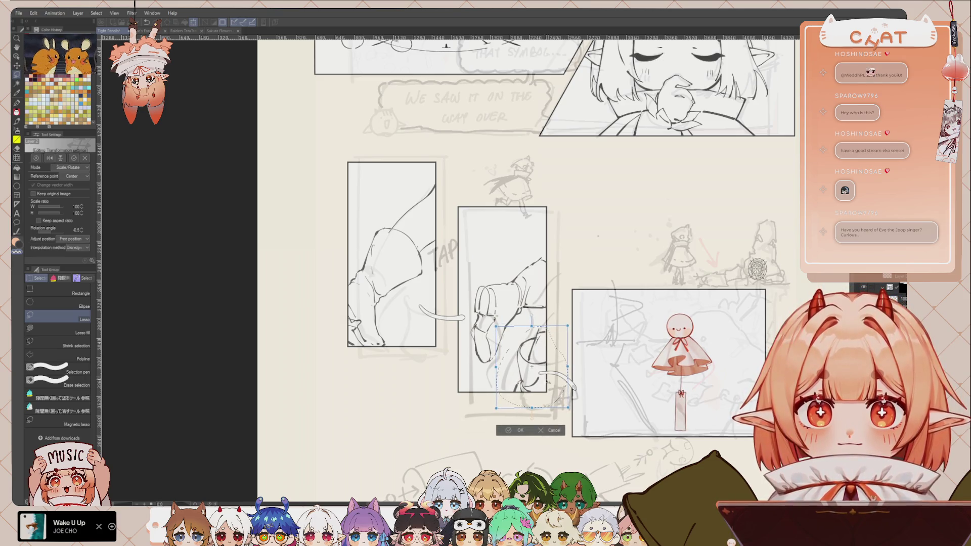
left_click(526, 431)
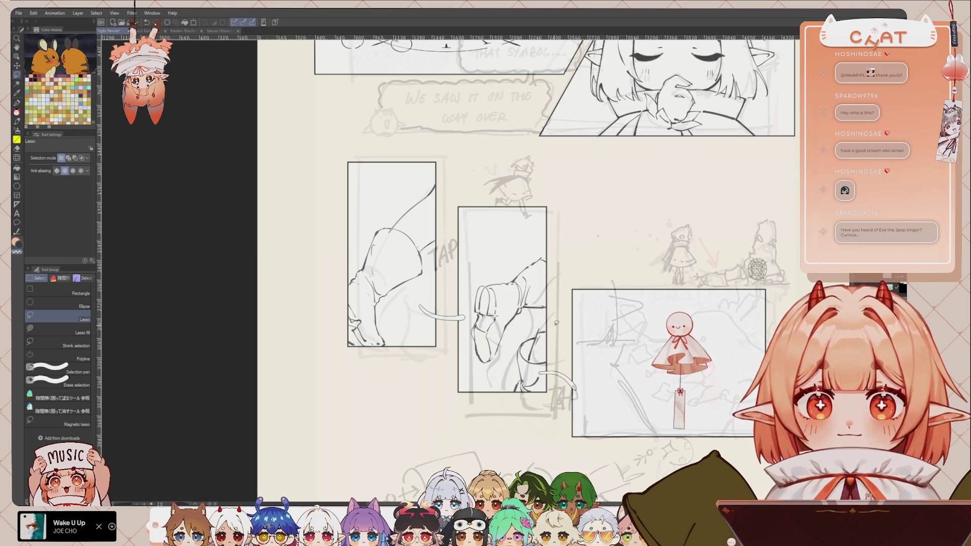
key("e")
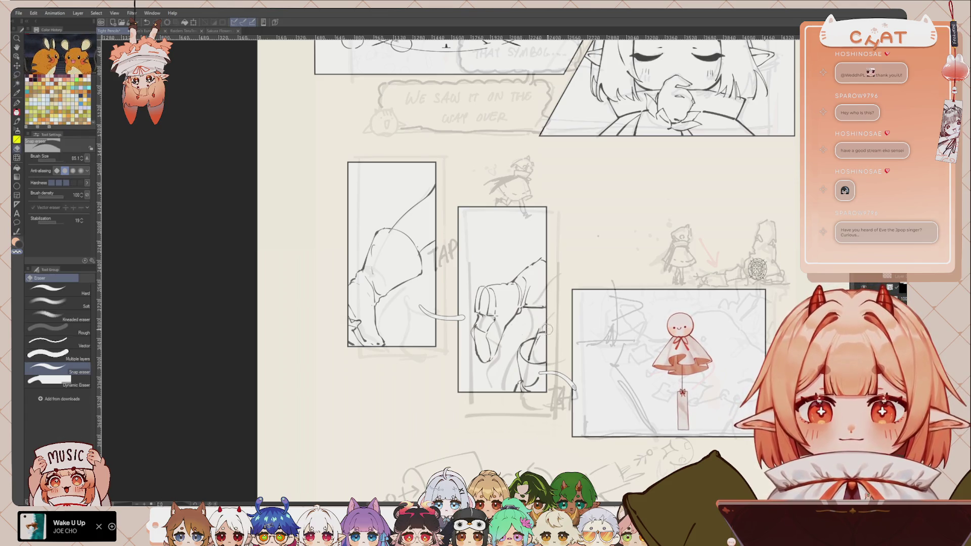
key("p")
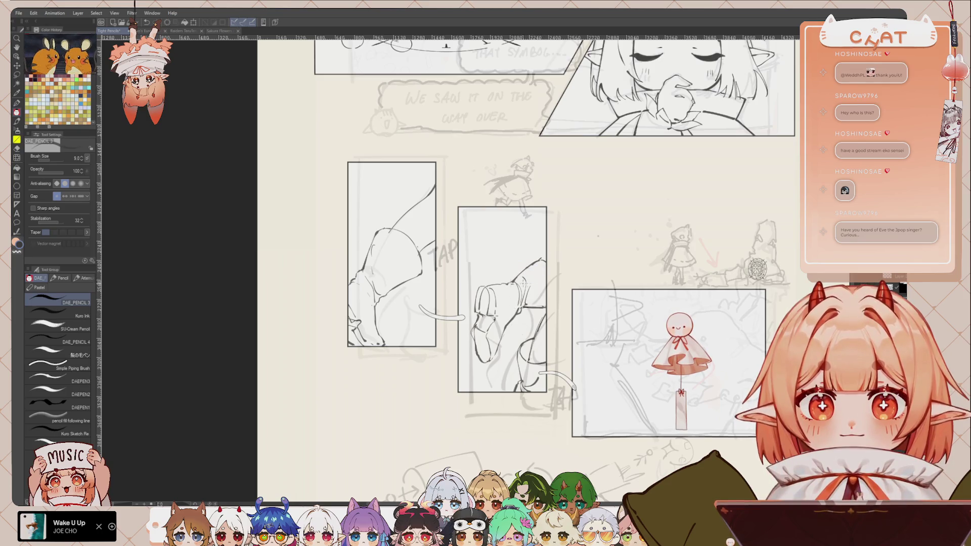
left_click_drag(512, 309, 547, 335)
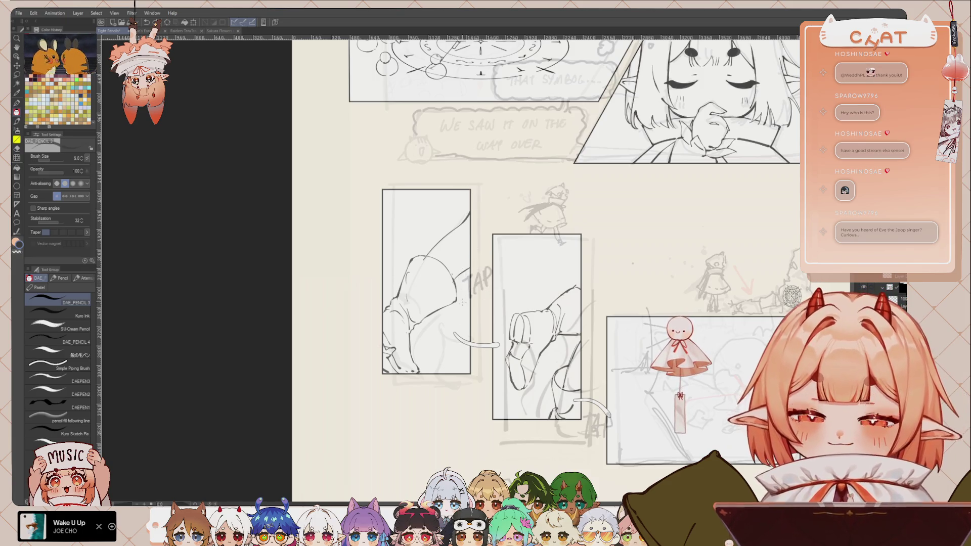
left_click_drag(544, 402, 531, 375)
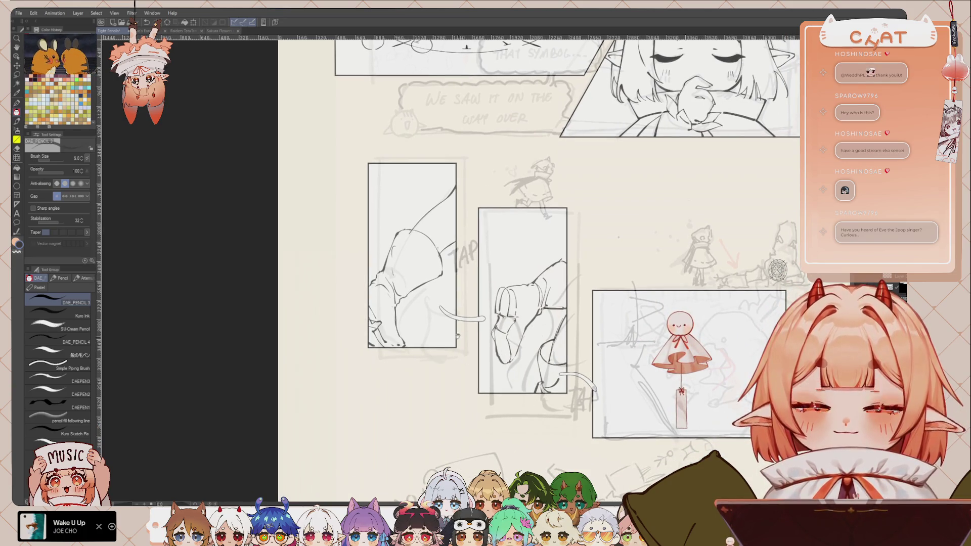
left_click_drag(459, 339, 492, 348)
left_click_drag(479, 275, 475, 286)
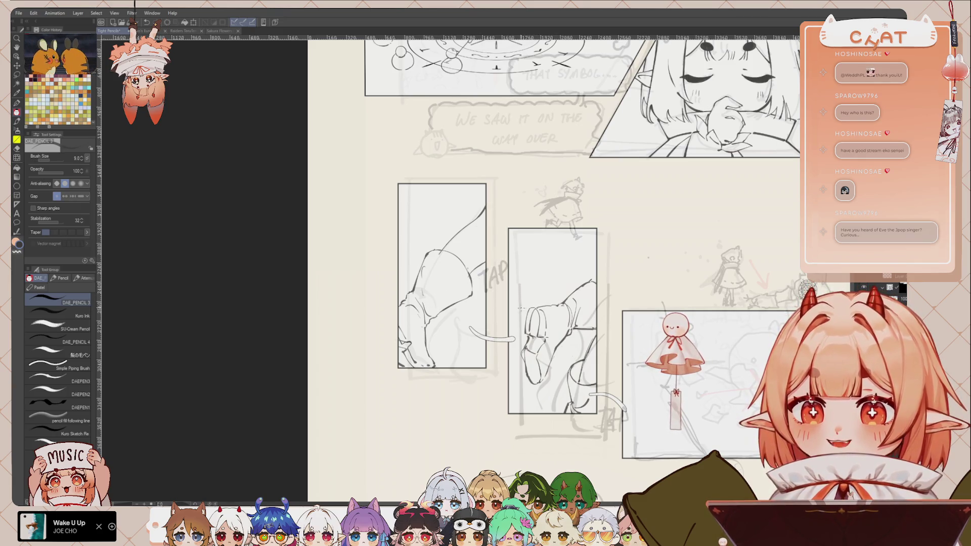
left_click_drag(437, 330, 443, 341)
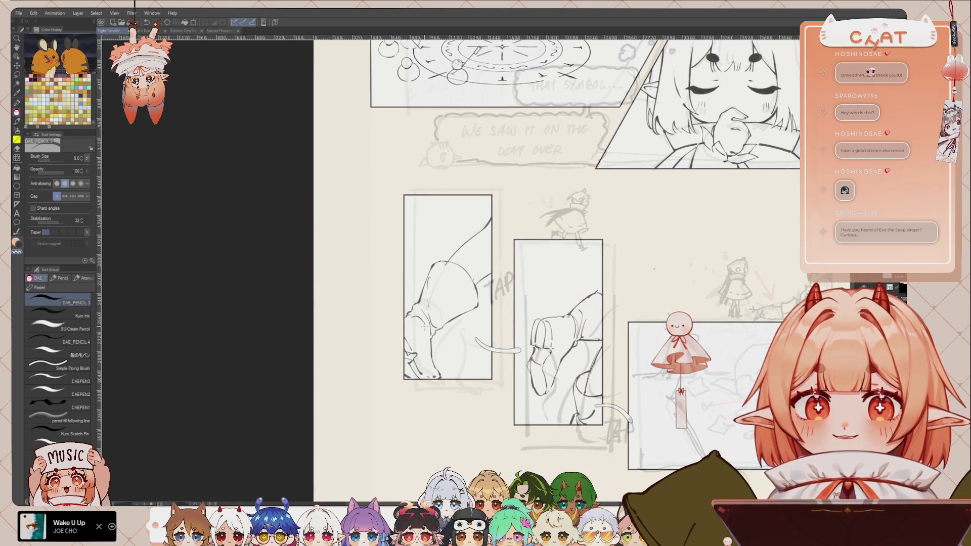
key("e")
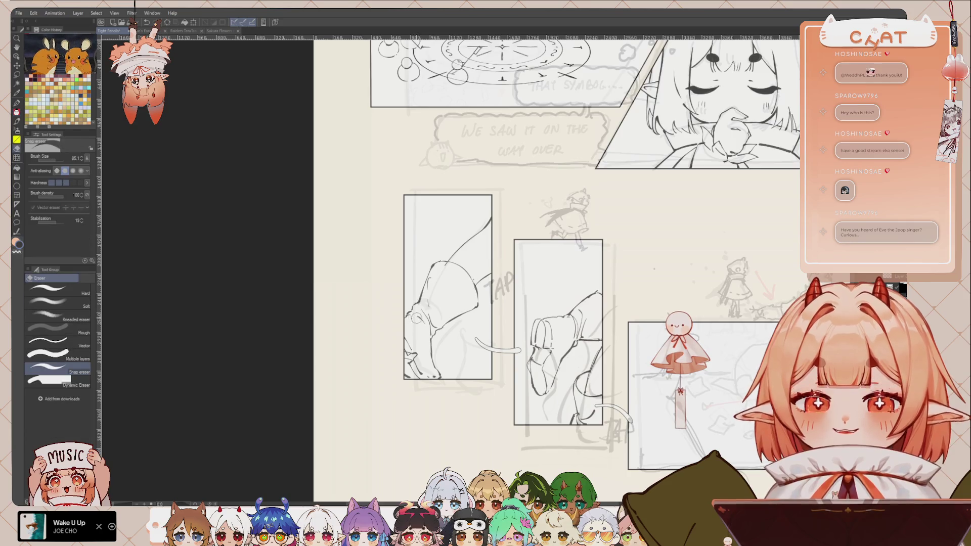
key("p")
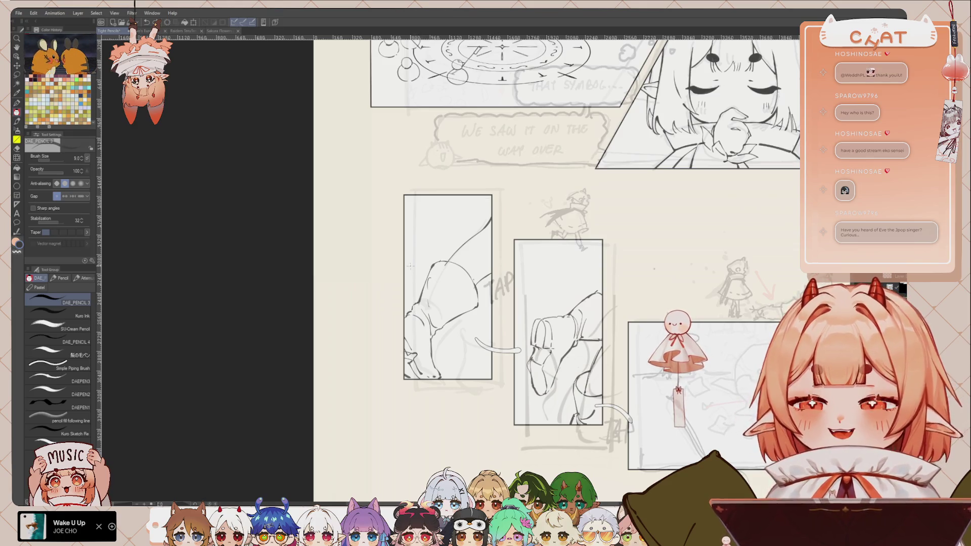
left_click_drag(431, 280, 425, 278)
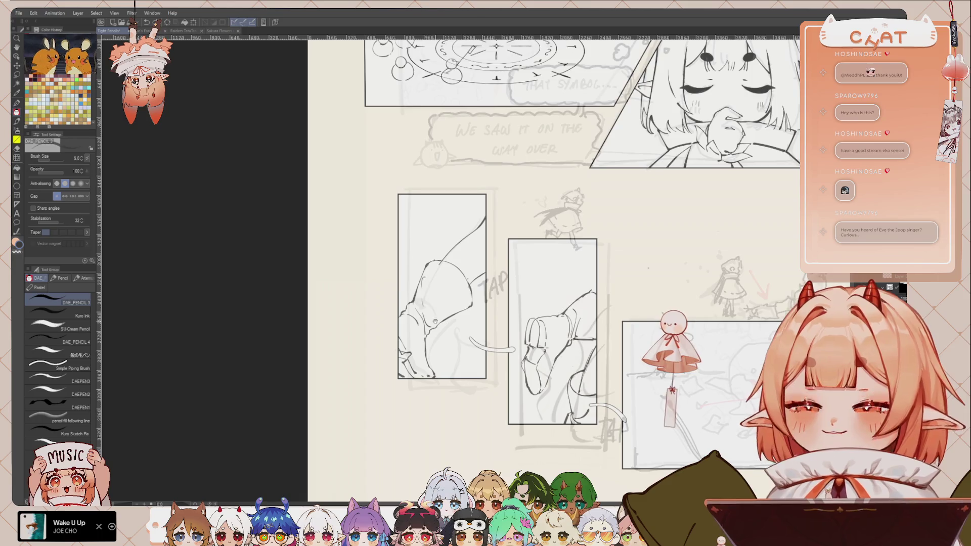
left_click_drag(434, 215, 426, 222)
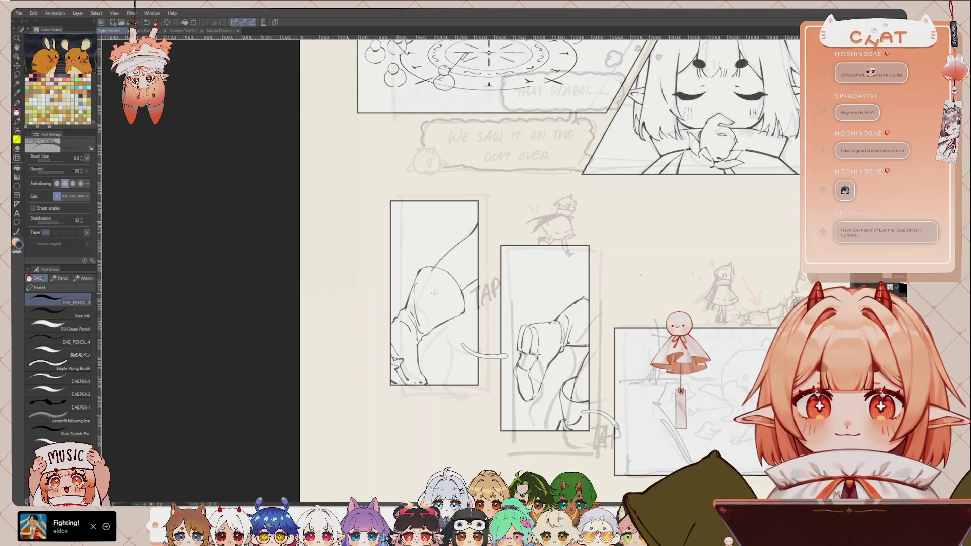
key("e")
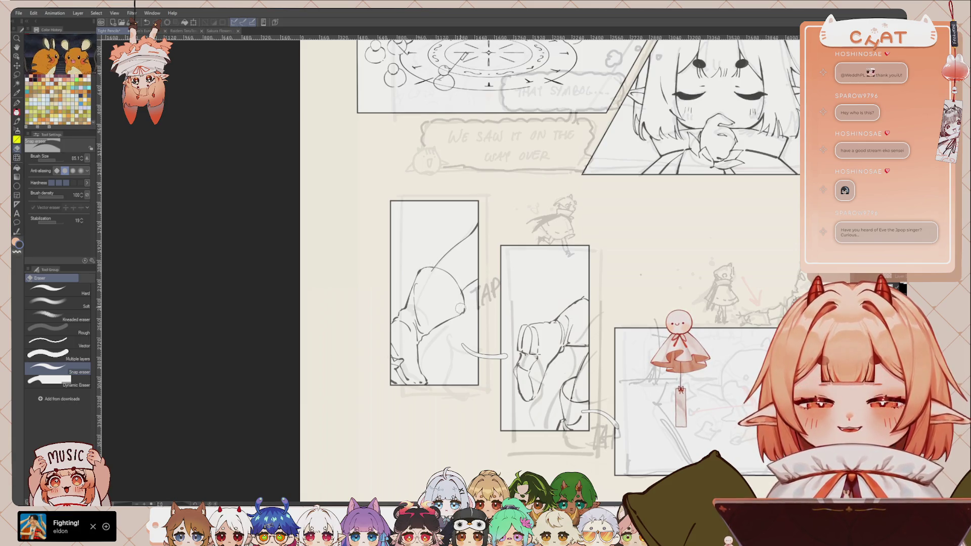
key("p")
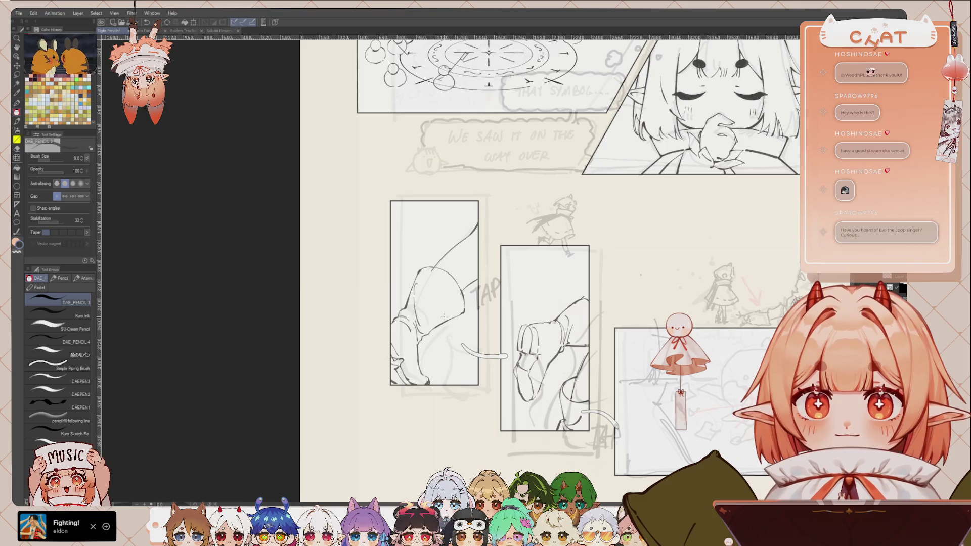
left_click_drag(427, 310, 421, 320)
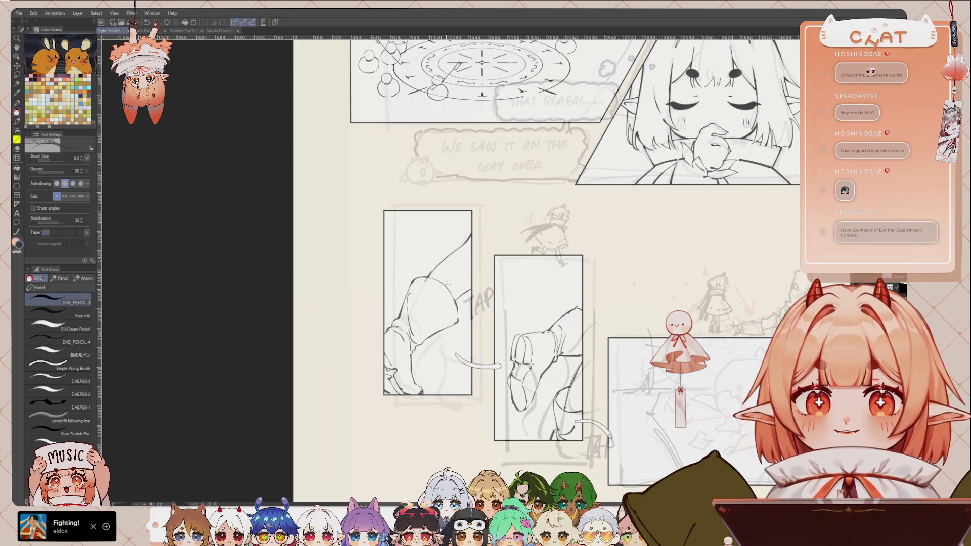
left_click_drag(455, 317, 405, 309)
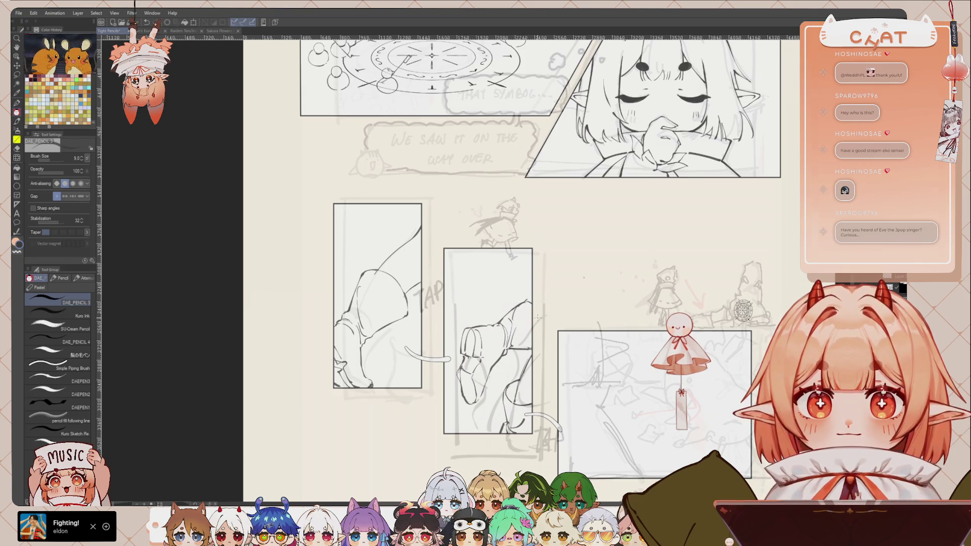
scroll(515, 314, "down", 1)
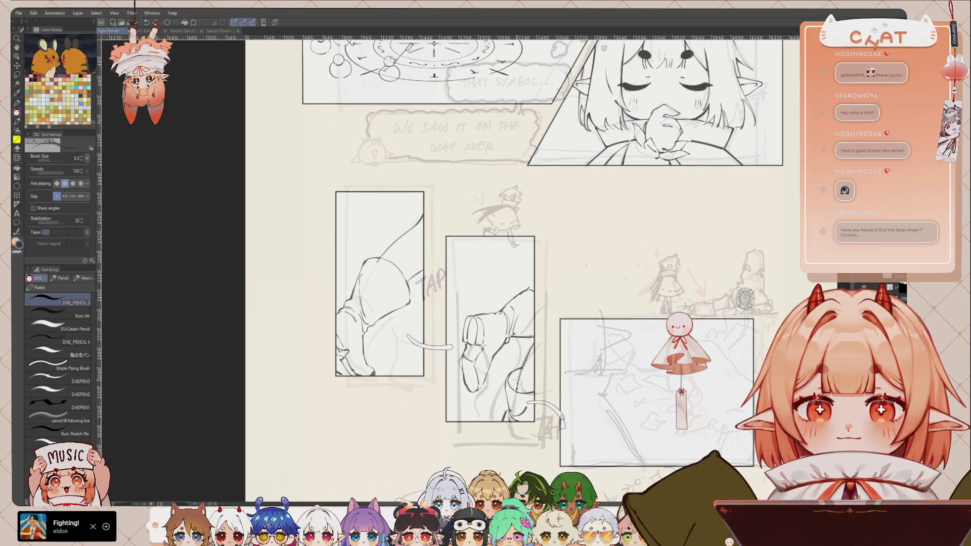
left_click_drag(597, 243, 639, 242)
scroll(639, 242, "up", 2)
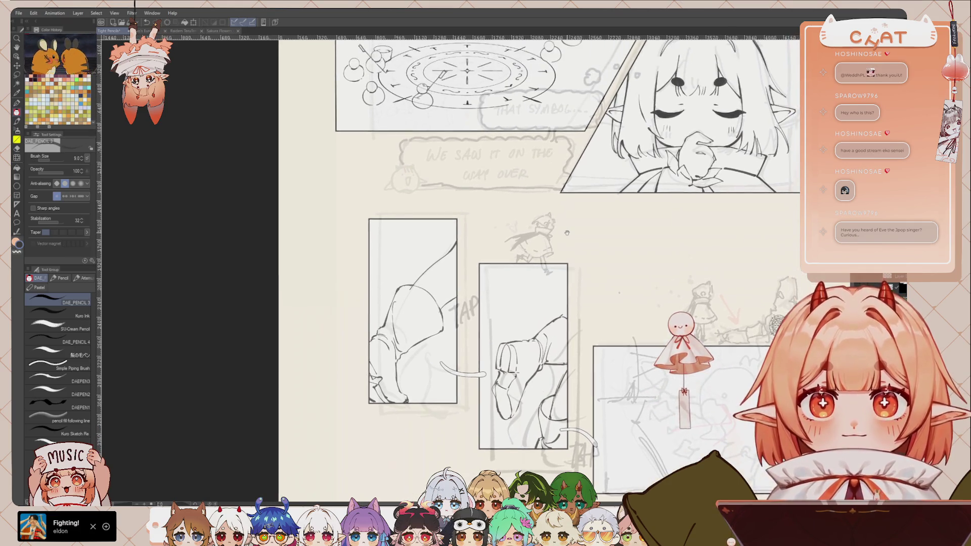
scroll(597, 202, "up", 2)
scroll(545, 156, "up", 1)
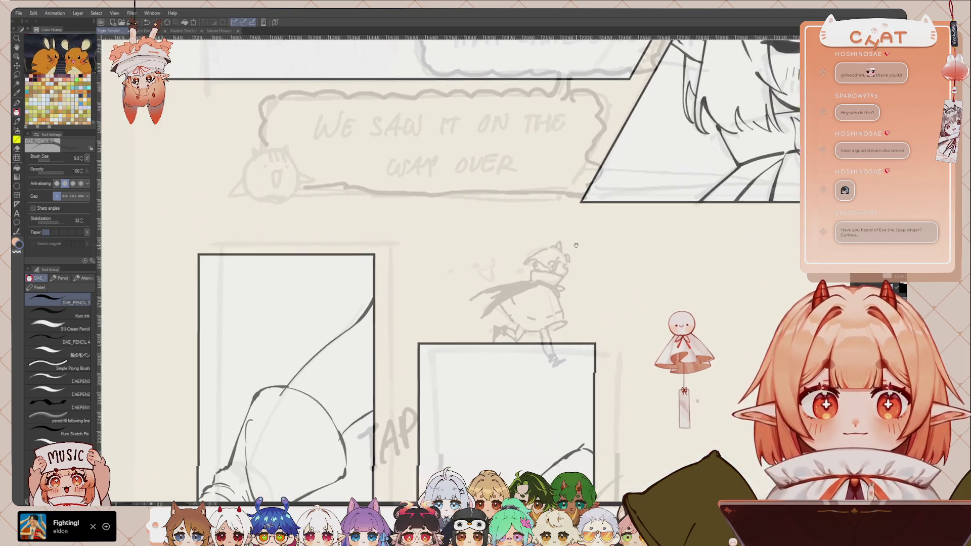
scroll(572, 241, "up", 1)
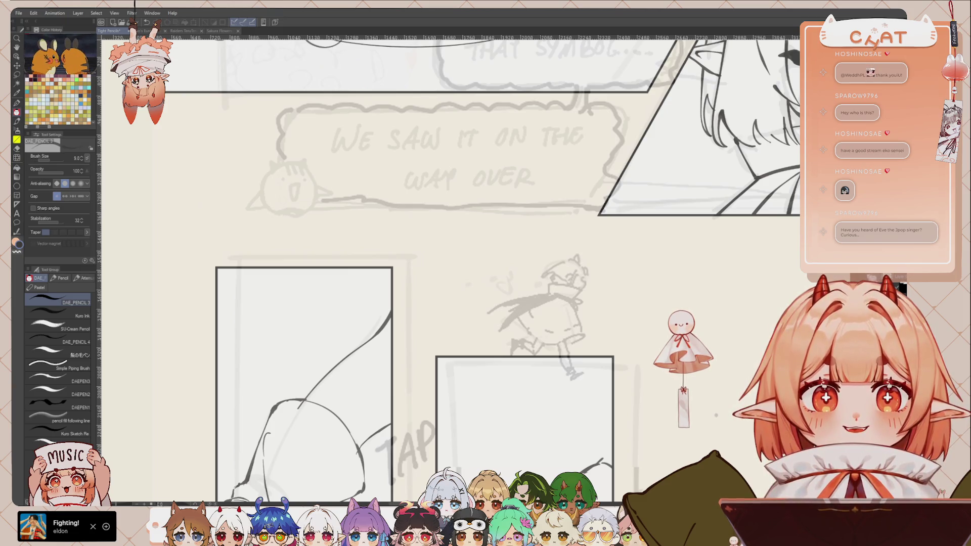
scroll(674, 231, "down", 5)
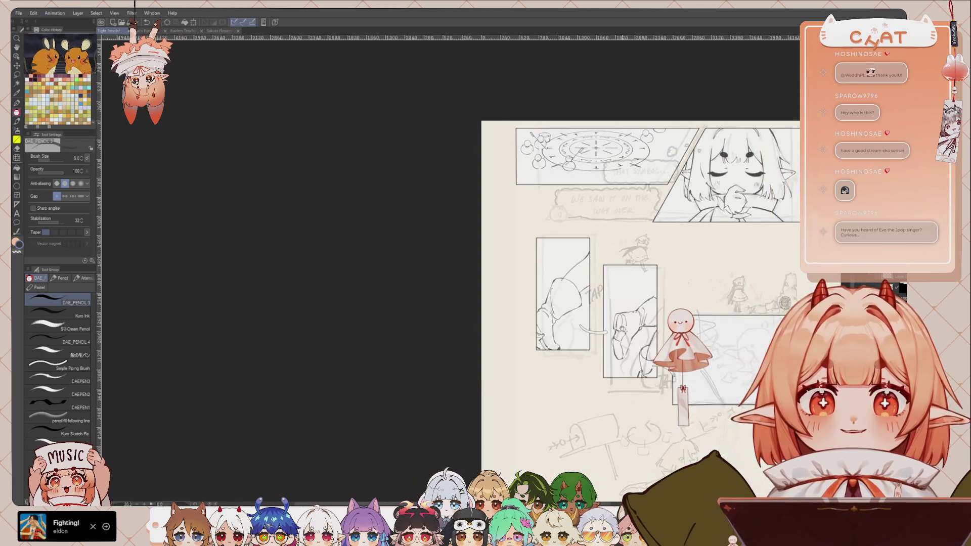
Reshape the curved connector strokes with Free Transform to fit between the leg panels
key("ctrl+t")
left_click_drag(564, 255, 580, 329)
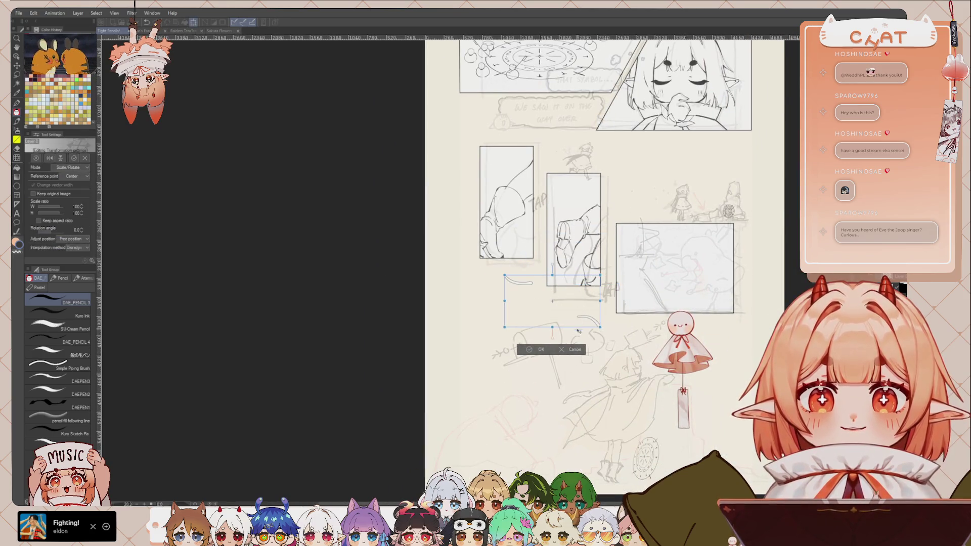
left_click(575, 349)
Ink a bold TAP over the faint lettering between the first two leg panels
scroll(580, 349, "up", 4)
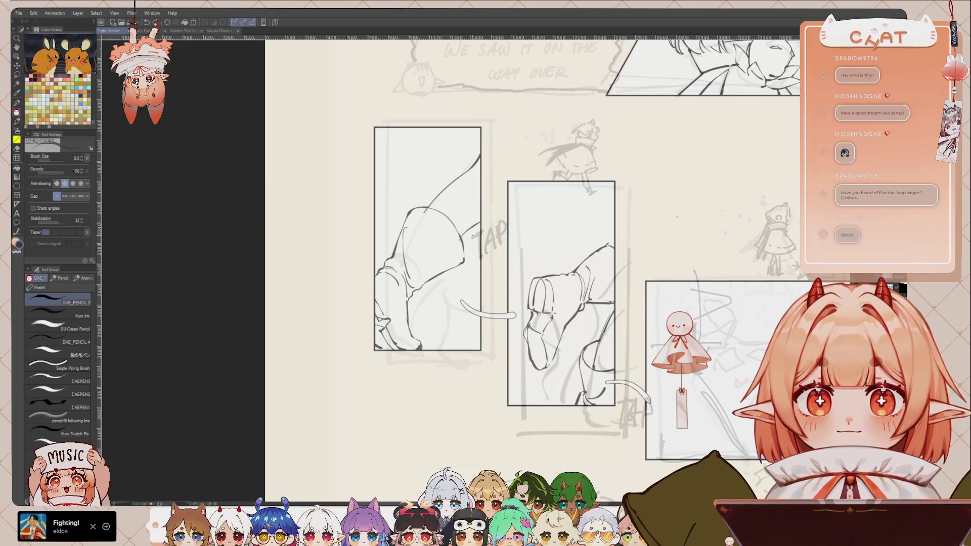
mouse_move(471, 250)
left_mouse_down()
mouse_move(490, 240)
mouse_move(482, 259)
mouse_move(487, 237)
mouse_move(506, 253)
left_mouse_up()
key("ctrl+z")
key("ctrl+z")
key("ctrl+z")
key("ctrl+z")
key("ctrl+z")
key("ctrl+z")
key("ctrl+z")
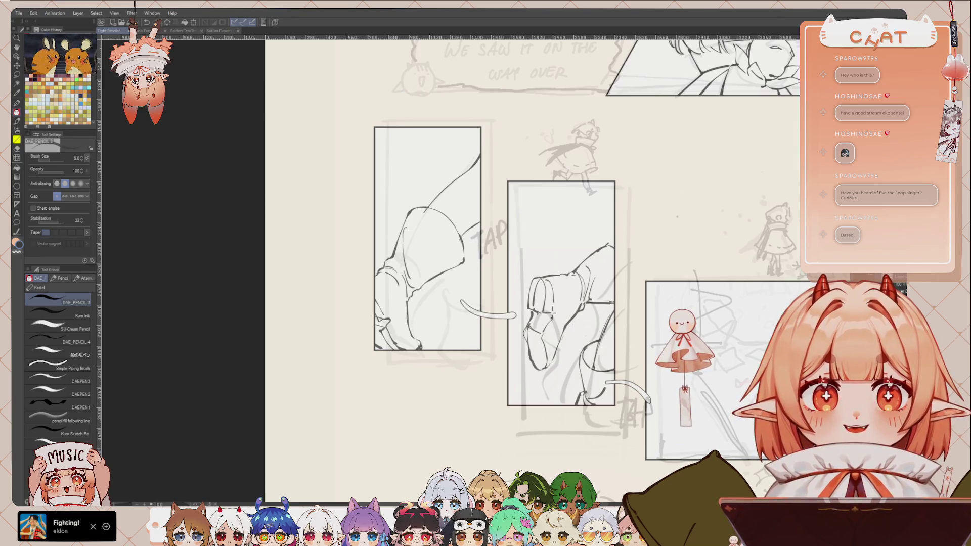
key("ctrl+z")
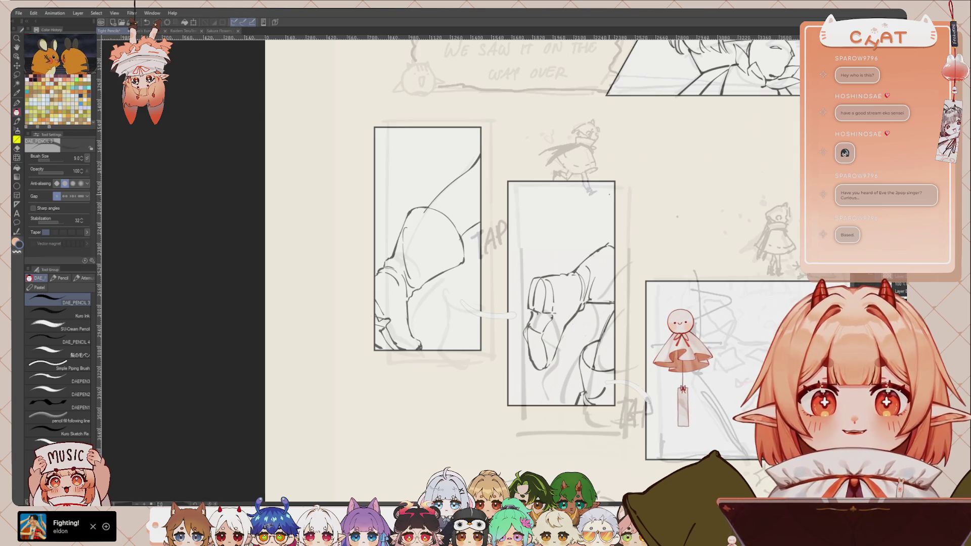
key("ctrl+y")
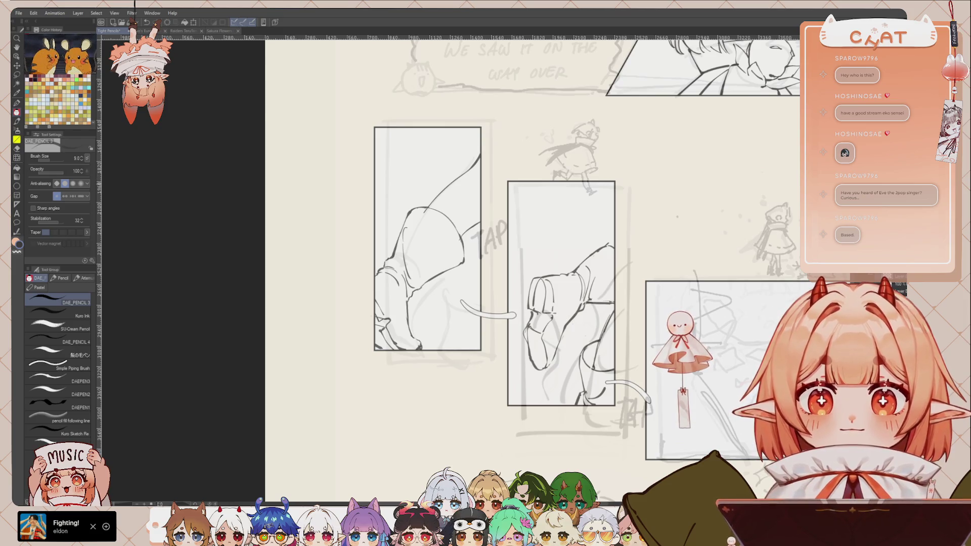
mouse_move(471, 232)
left_mouse_down()
mouse_move(488, 254)
mouse_move(487, 232)
mouse_move(483, 253)
mouse_move(492, 232)
mouse_move(499, 243)
mouse_move(509, 234)
left_mouse_up()
key("ctrl+z")
key("ctrl+z")
left_click_drag(554, 291, 481, 194)
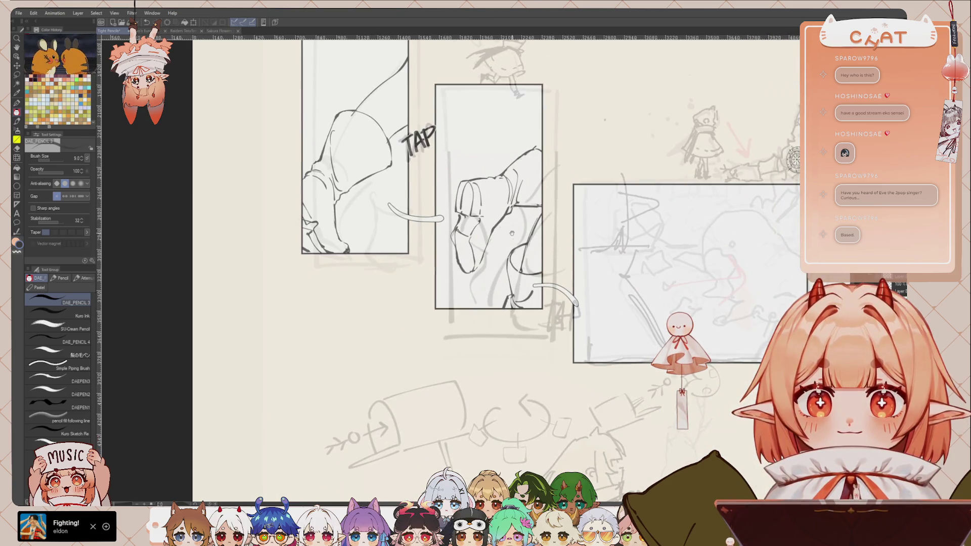
left_click_drag(509, 233, 538, 231)
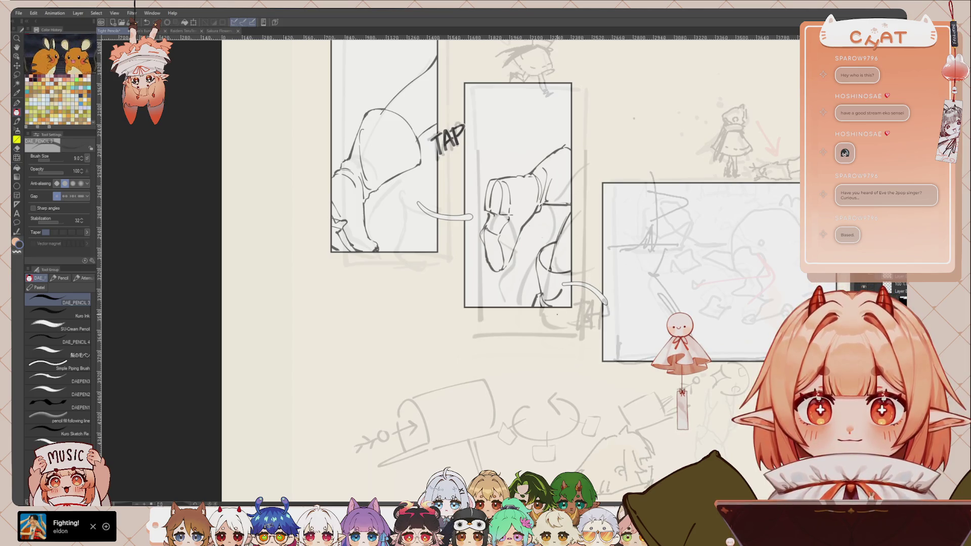
key("ctrl+z")
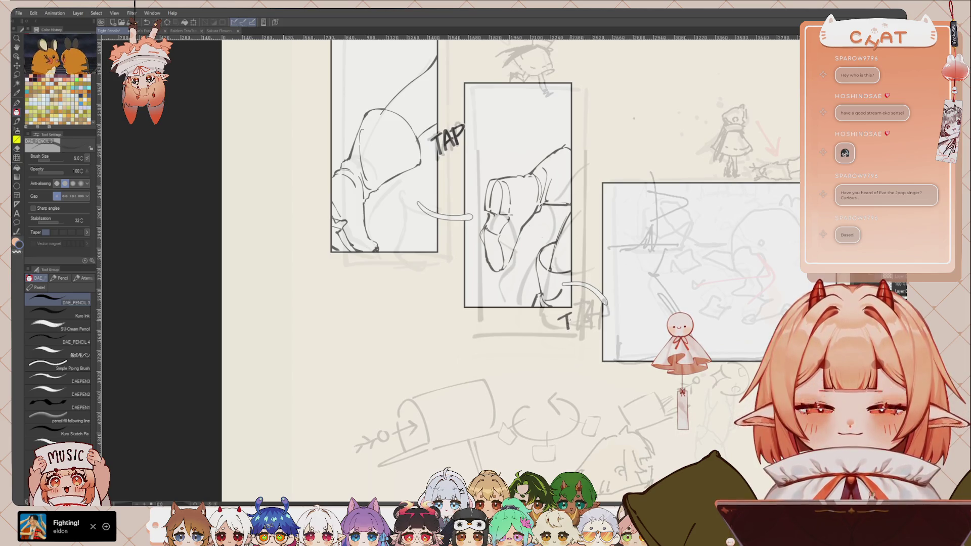
Ink the A after the T of the second TAP beneath the middle panel
left_click_drag(577, 308, 572, 323)
left_click_drag(576, 311, 583, 325)
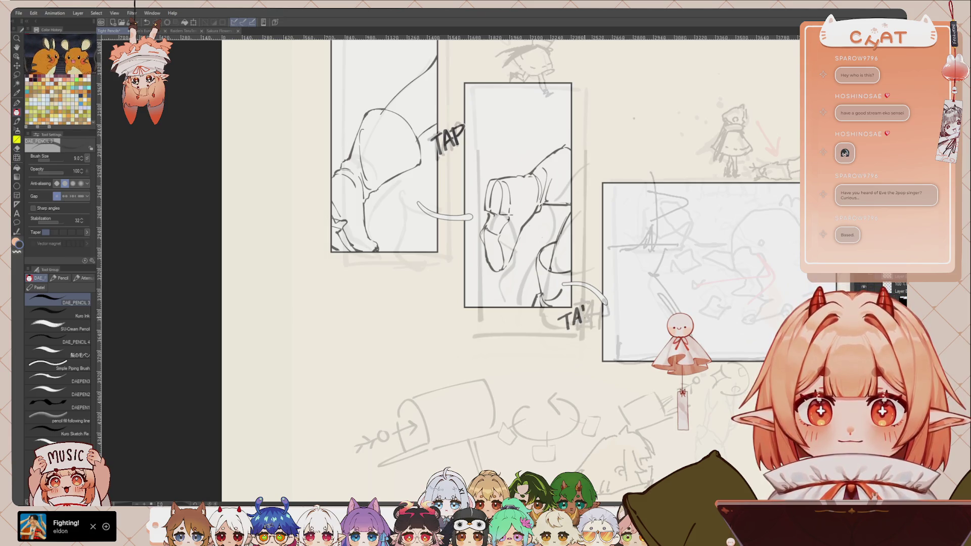
left_click_drag(566, 269, 606, 219)
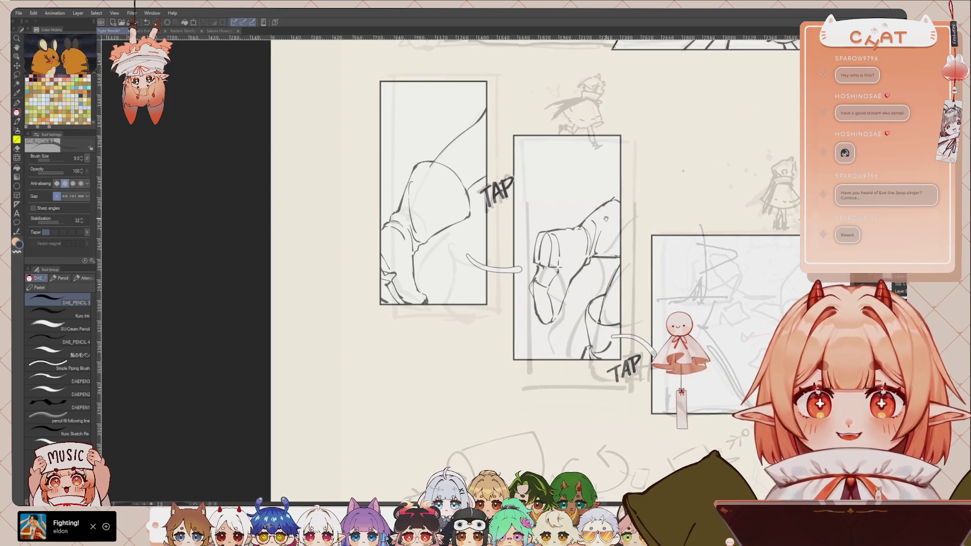
scroll(606, 218, "up", 2)
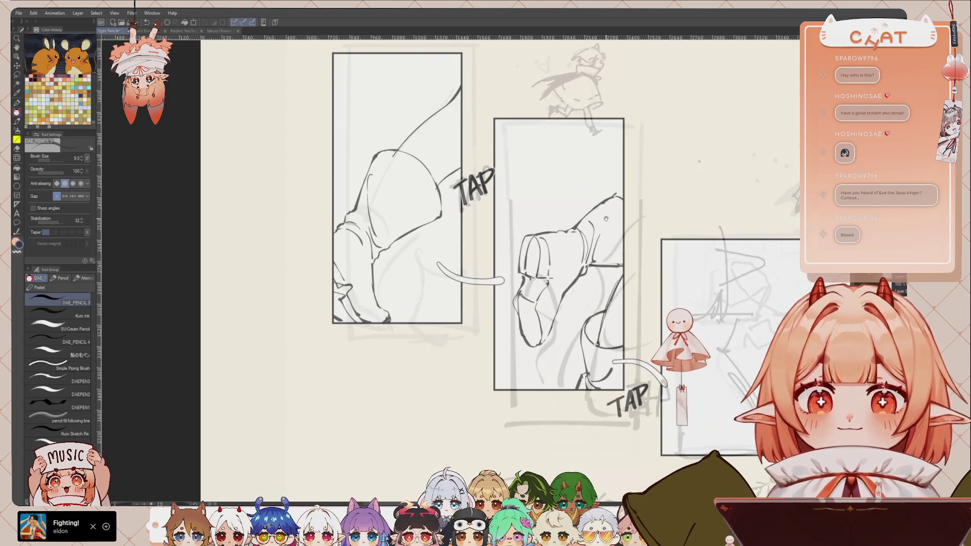
scroll(563, 213, "up", 2)
mouse_move(607, 396)
left_mouse_down()
mouse_move(567, 360)
mouse_move(555, 365)
left_mouse_up()
Redraw the P so the lettering under the middle panel reads TAP
key("ctrl+z")
key("ctrl+z")
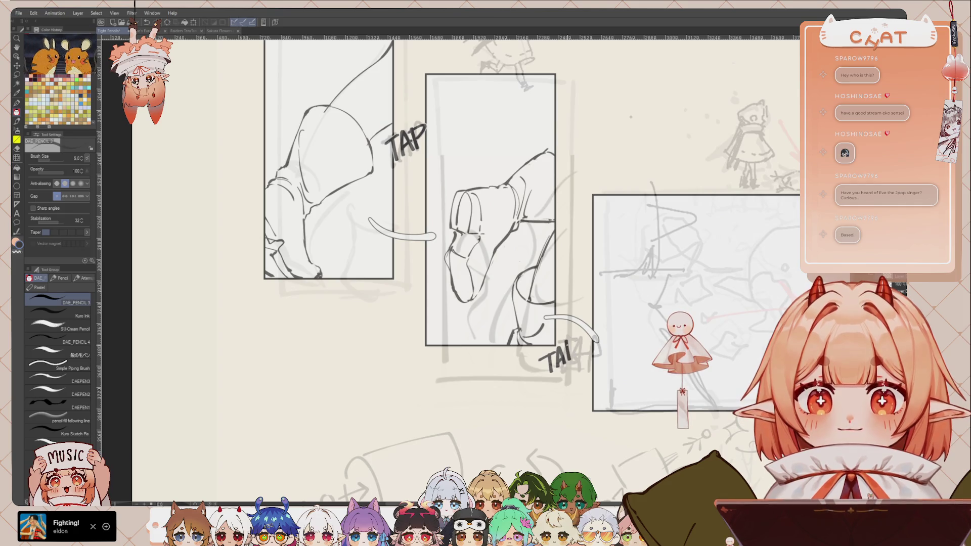
mouse_move(568, 343)
left_mouse_down()
mouse_move(563, 364)
mouse_move(569, 355)
left_mouse_up()
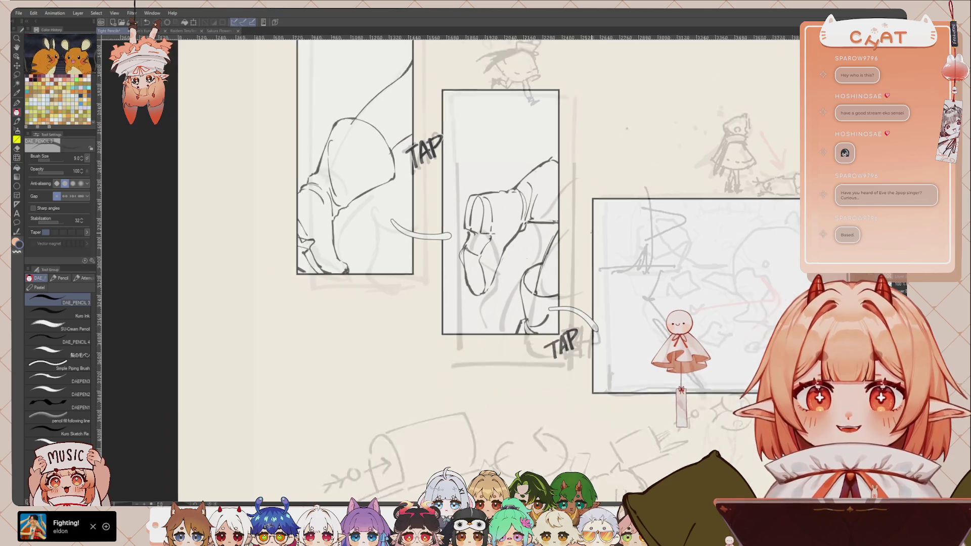
scroll(526, 268, "down", 3)
scroll(526, 268, "up", 2)
scroll(566, 248, "up", 2)
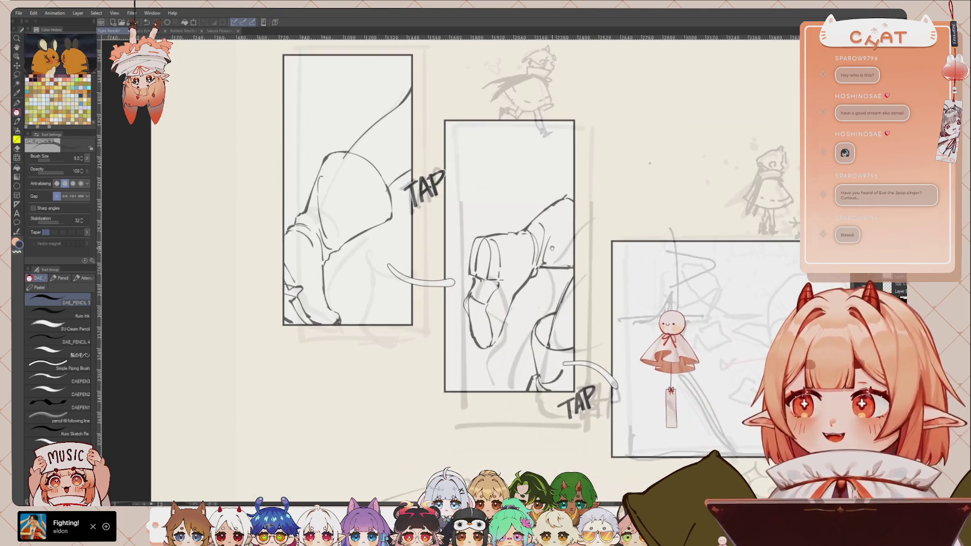
scroll(597, 245, "up", 2)
mouse_move(623, 241)
left_mouse_down()
mouse_move(537, 262)
mouse_move(540, 233)
left_mouse_up()
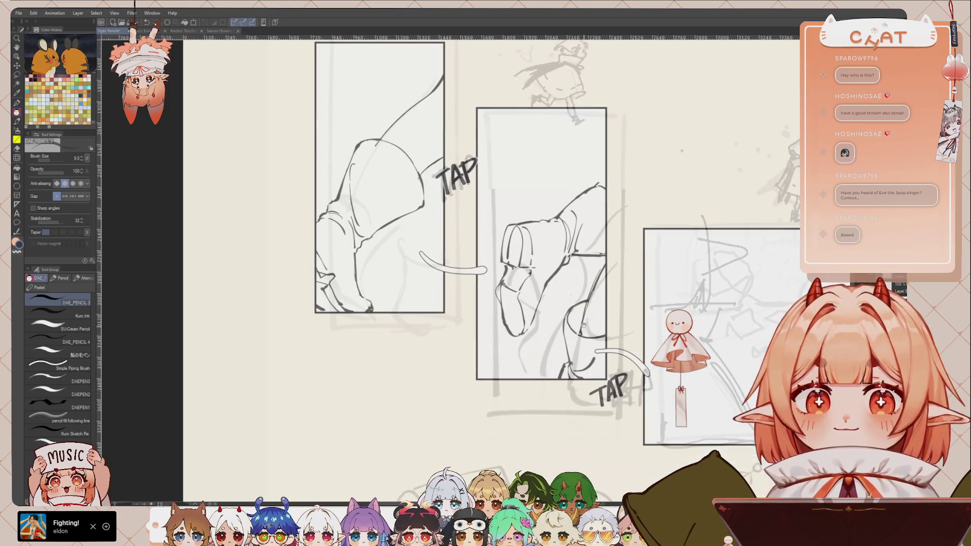
mouse_move(522, 164)
left_mouse_down()
mouse_move(554, 231)
mouse_move(546, 266)
left_mouse_up()
scroll(555, 232, "up", 1)
scroll(554, 231, "up", 1)
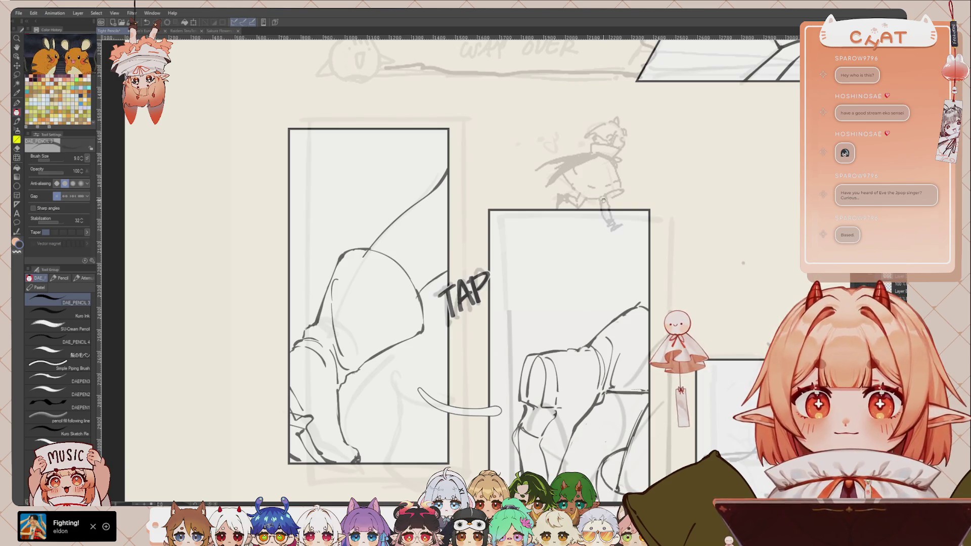
Try a darker outline stroke along the right side of the chibi's head
scroll(546, 223, "up", 3)
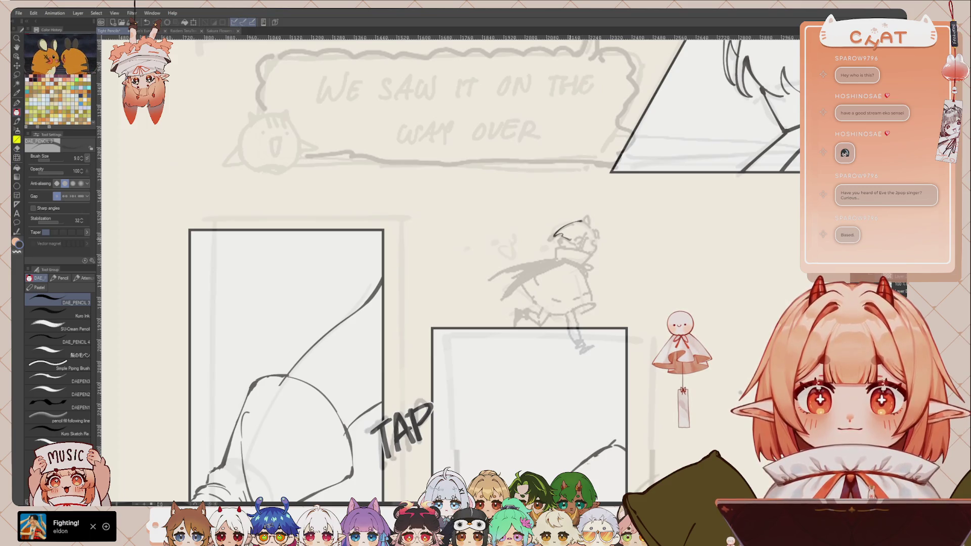
left_click_drag(589, 235, 584, 247)
key("ctrl+z")
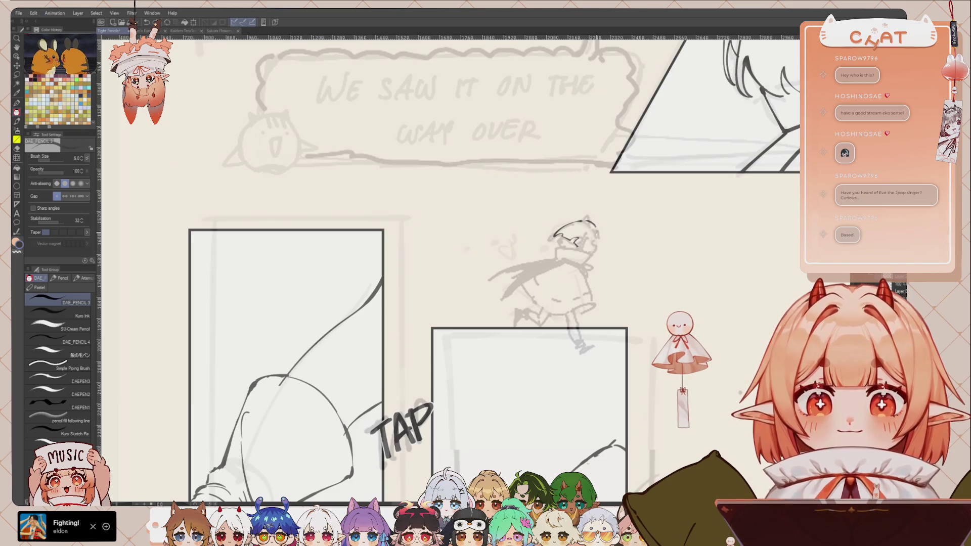
key("ctrl+z")
key("ctrl+z")
left_click_drag(587, 221, 597, 240)
key("ctrl+z")
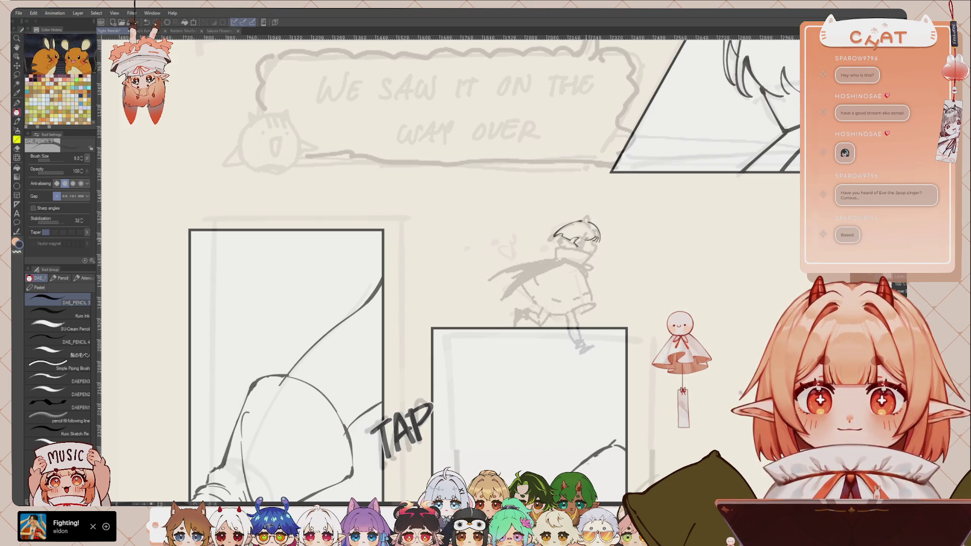
Add curved hair strands on the chibi's head, discarding the unwanted marks
scroll(579, 197, "up", 2)
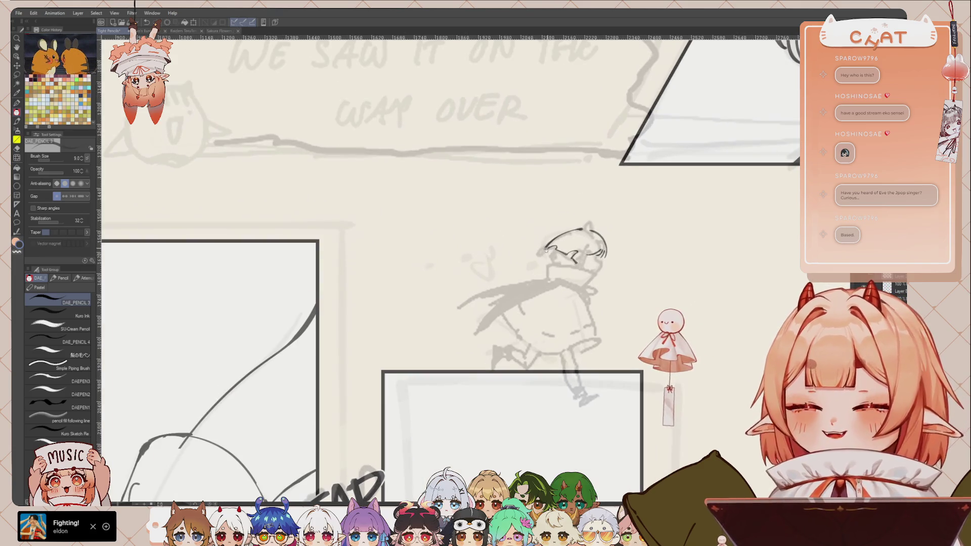
left_click_drag(606, 239, 585, 244)
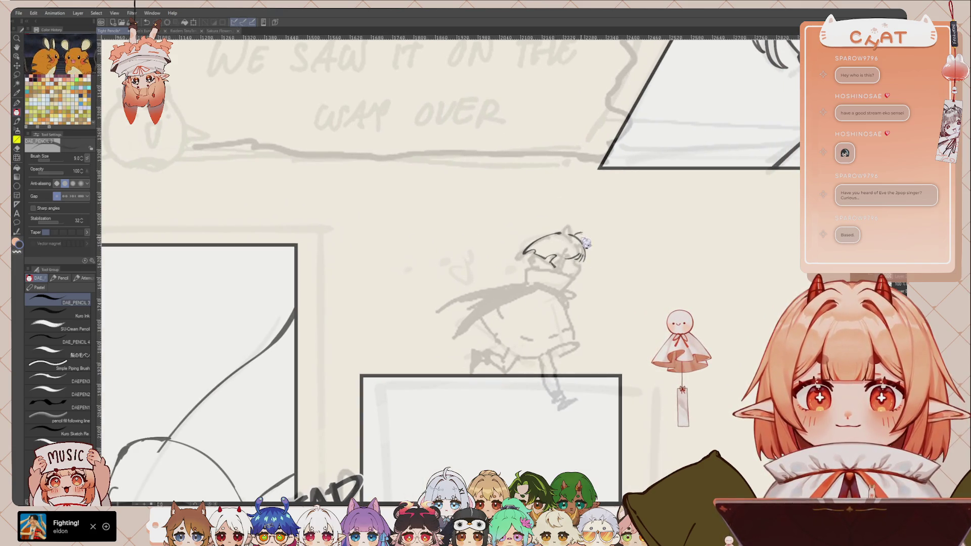
left_click_drag(524, 252, 540, 267)
key("ctrl+z")
key("ctrl+z")
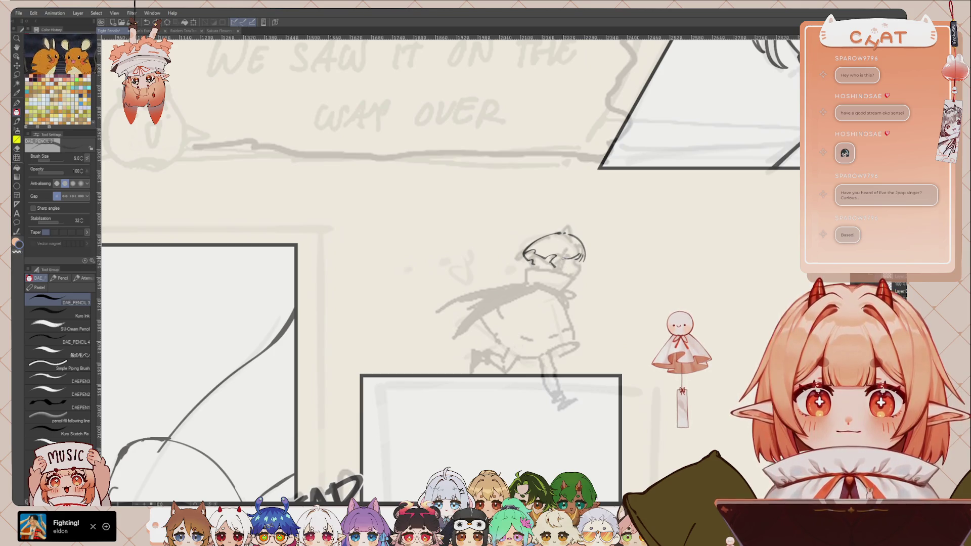
left_click_drag(569, 253, 574, 267)
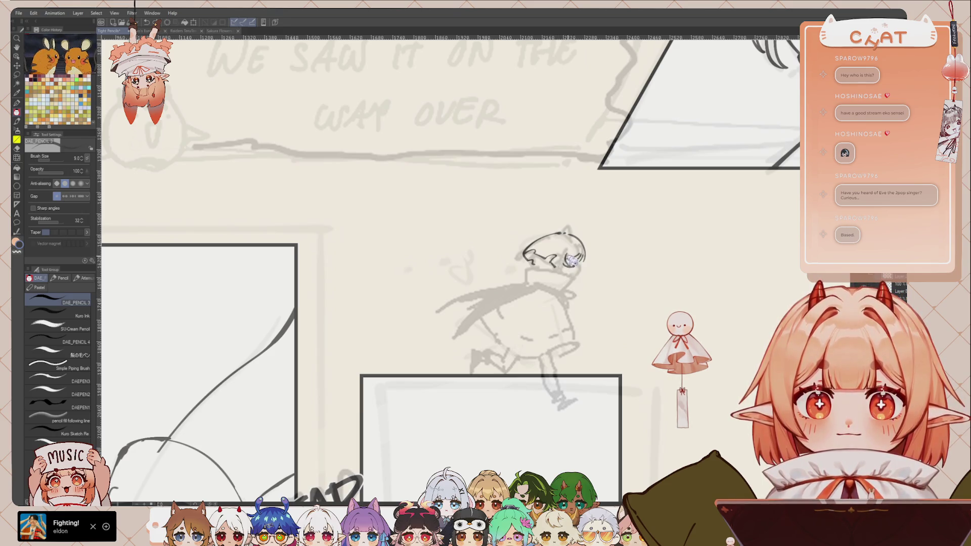
left_click_drag(567, 256, 563, 271)
key("ctrl+z")
key("ctrl+z")
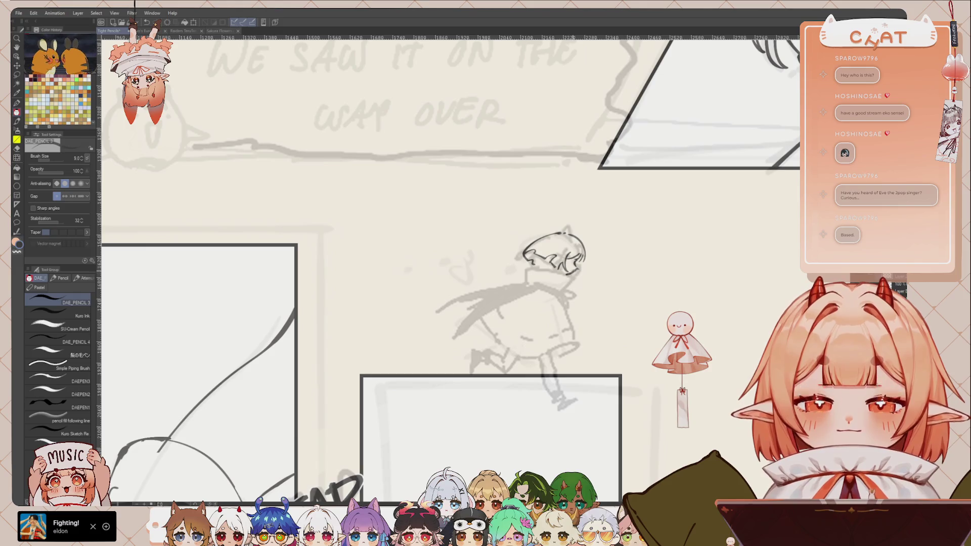
Lasso the chibi's sketched head and tilt it slightly
key("m")
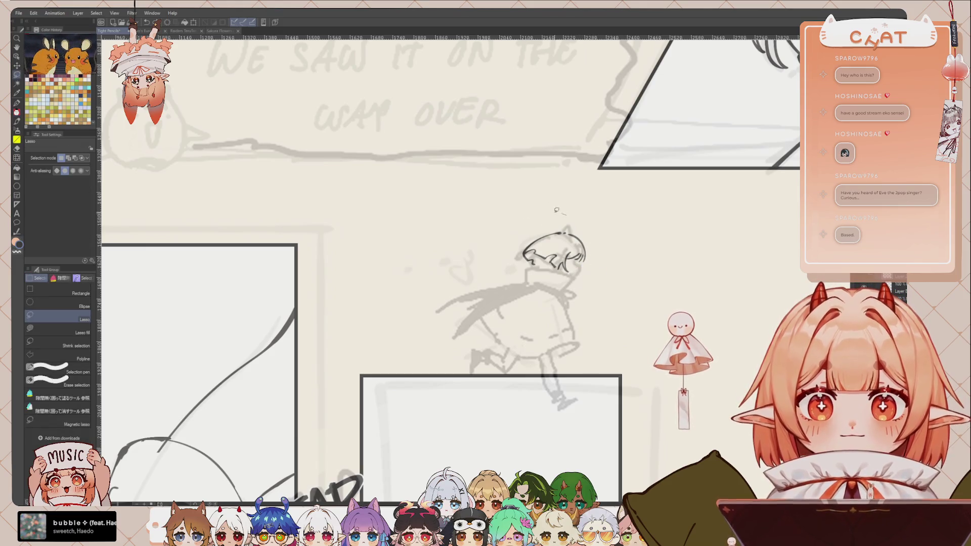
left_click_drag(563, 210, 560, 213)
key("ctrl+t")
left_click_drag(606, 294, 614, 280)
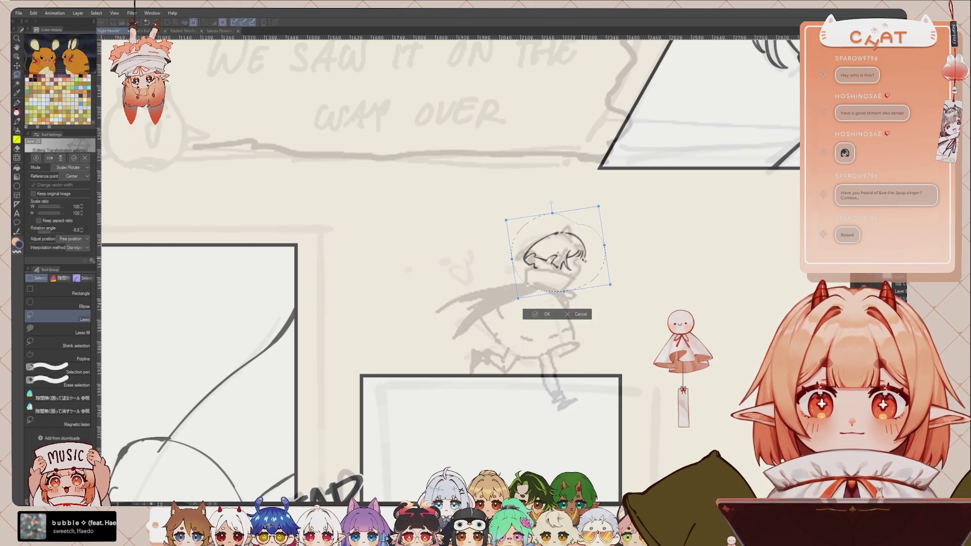
left_click(548, 315)
Ink the neck-to-shoulder curve, the collar below the hair and the cape lines
key("p")
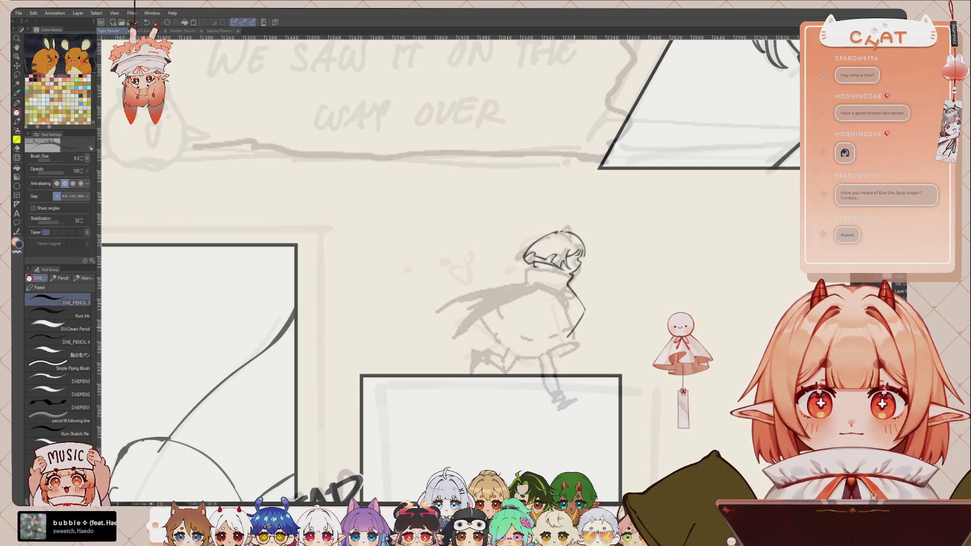
left_click_drag(569, 287, 595, 323)
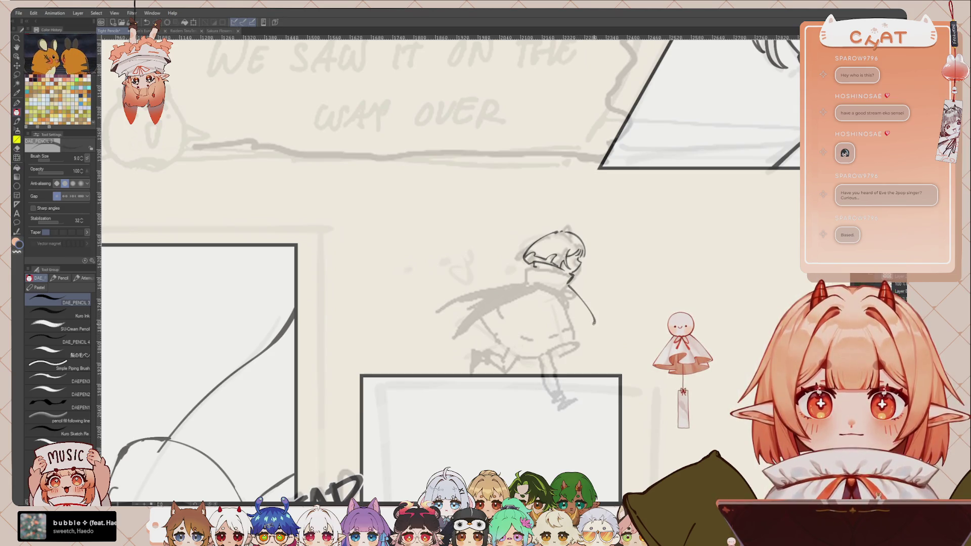
key("ctrl+z")
mouse_move(569, 286)
left_mouse_down()
mouse_move(599, 326)
mouse_move(511, 349)
mouse_move(466, 314)
left_mouse_up()
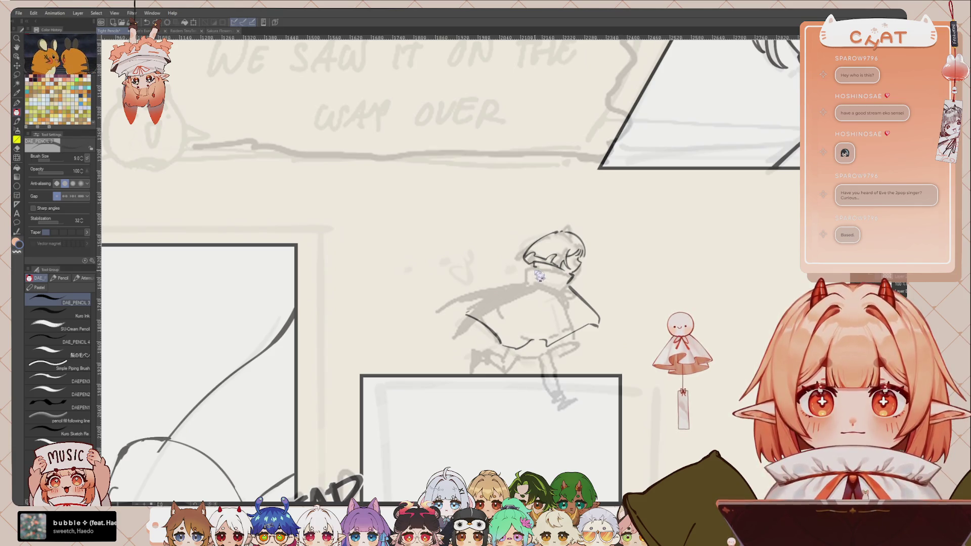
left_click_drag(536, 270, 572, 281)
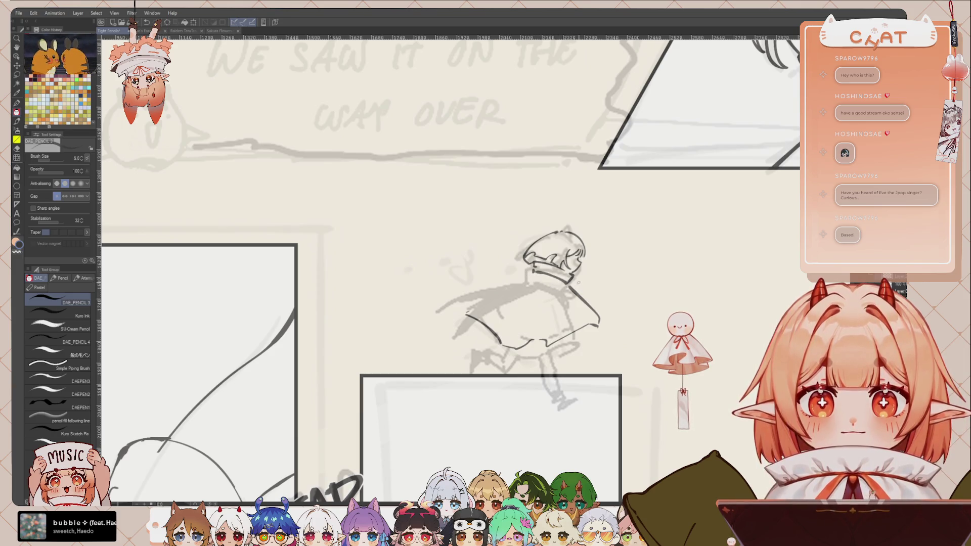
mouse_move(566, 284)
left_mouse_down()
mouse_move(583, 306)
mouse_move(549, 348)
left_mouse_up()
key("e")
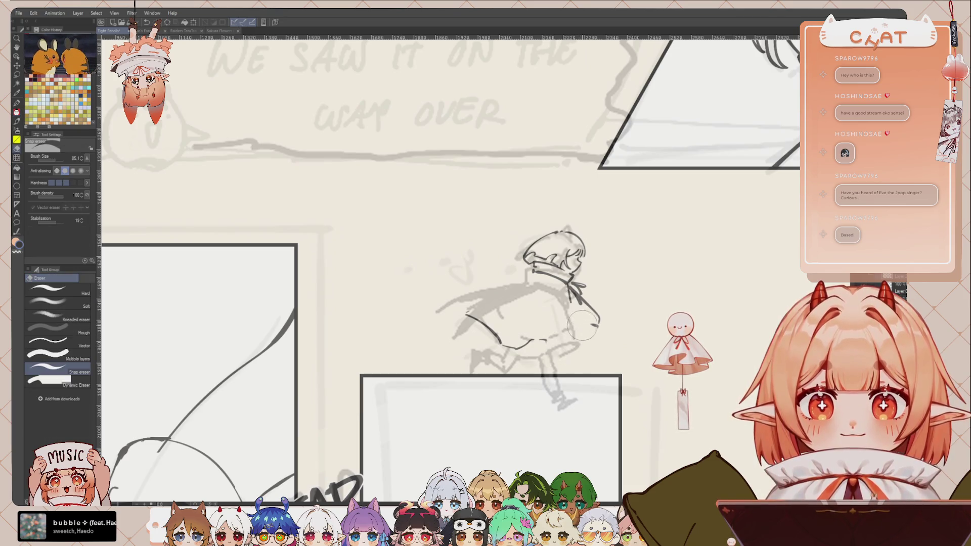
key("p")
key("p")
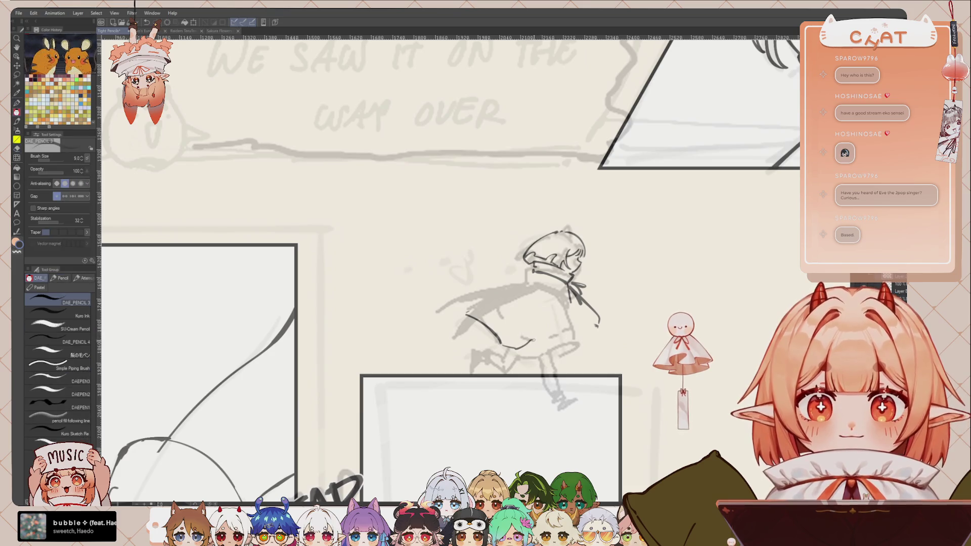
Draw the skirt hem, a diagonal cape fold and the skirt's left side
mouse_move(536, 339)
left_mouse_down()
mouse_move(551, 348)
mouse_move(577, 341)
left_mouse_up()
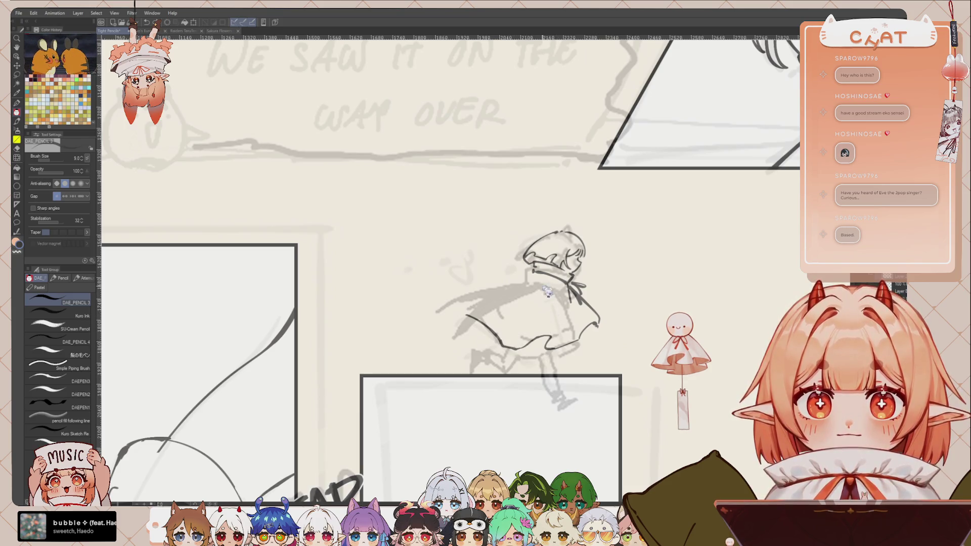
mouse_move(551, 334)
left_mouse_down()
mouse_move(546, 289)
mouse_move(576, 328)
left_mouse_up()
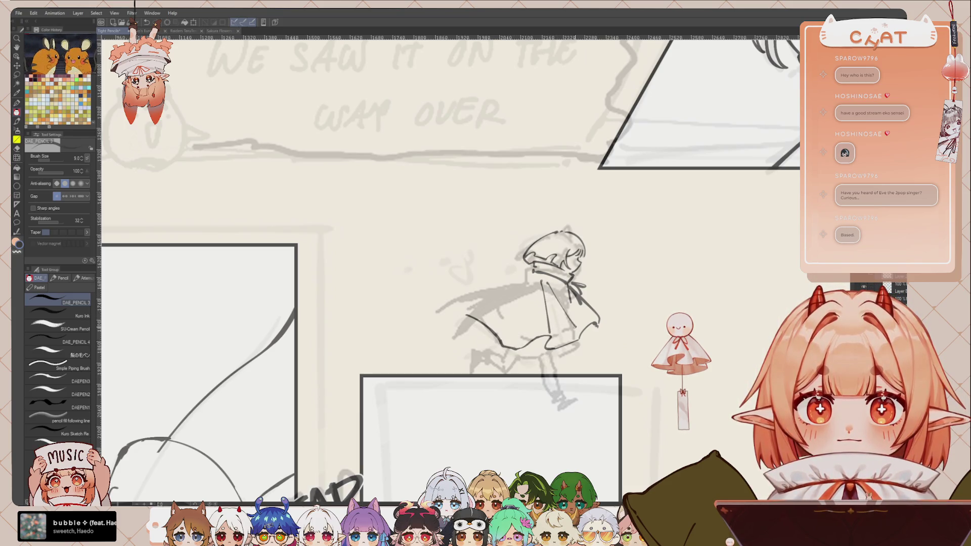
key("ctrl+z")
left_click_drag(550, 283, 578, 326)
left_click_drag(533, 272, 508, 326)
left_click_drag(448, 305, 467, 312)
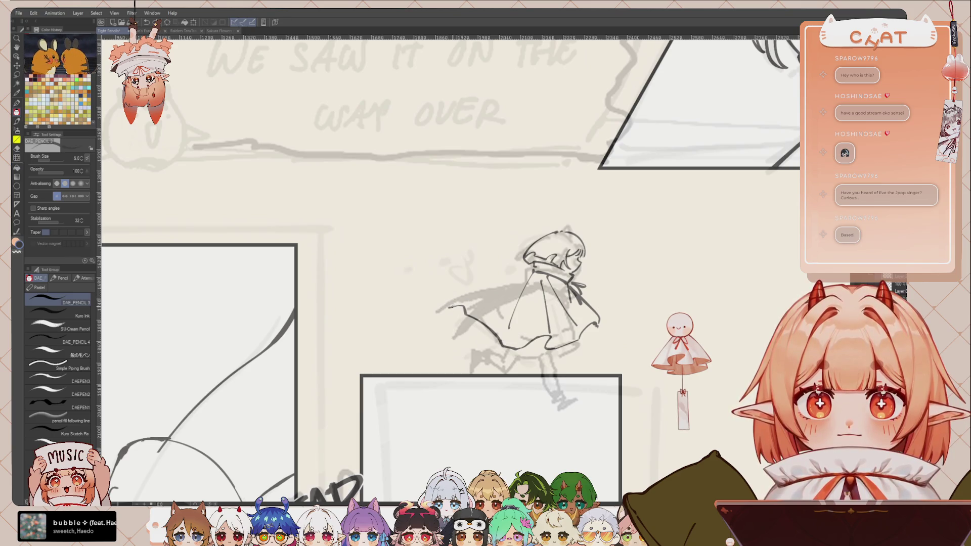
key("ctrl+z")
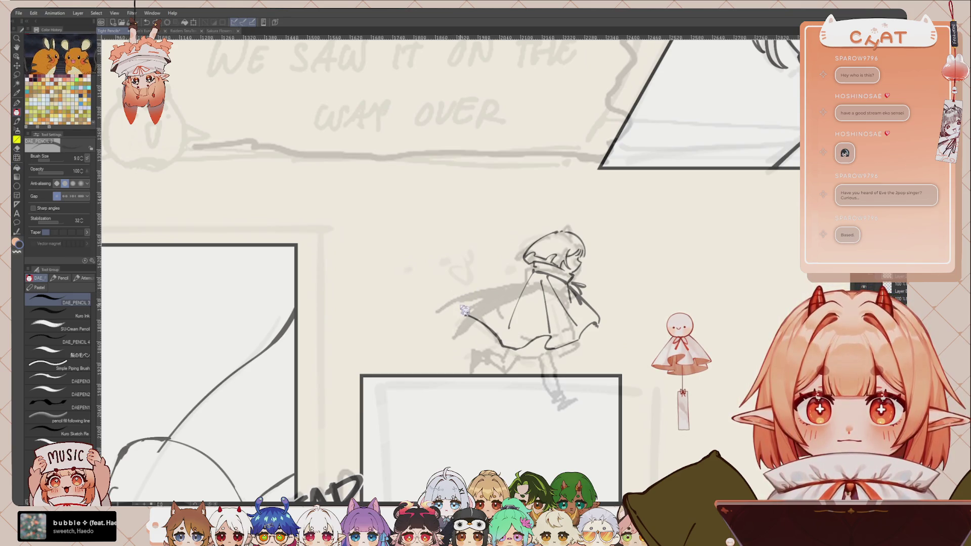
Redraw the skirt's left edge with a hook and darken the cape's upper-left edge
mouse_move(467, 315)
left_mouse_down()
mouse_move(458, 301)
mouse_move(531, 272)
left_mouse_up()
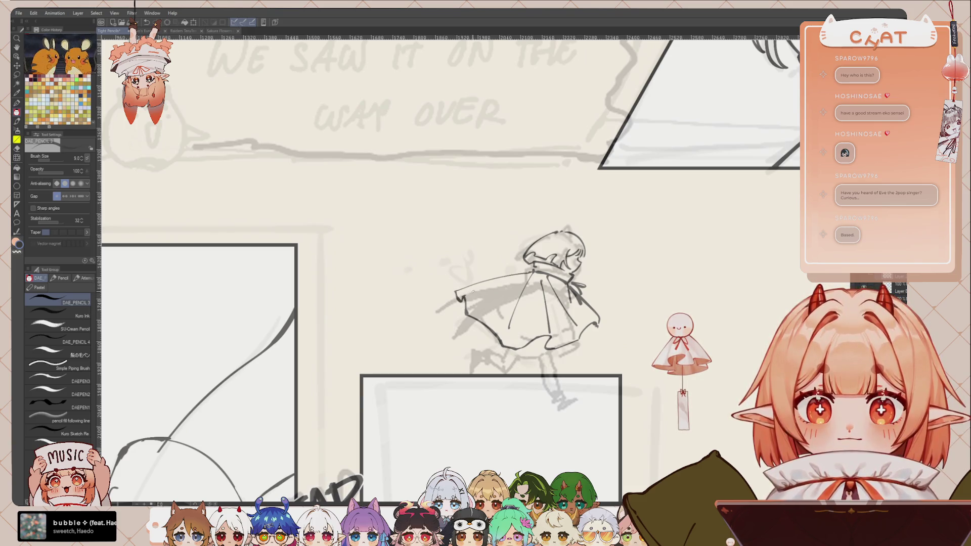
mouse_move(463, 293)
left_mouse_down()
mouse_move(501, 282)
mouse_move(436, 277)
left_mouse_up()
key("ctrl+z")
mouse_move(533, 270)
left_mouse_down()
mouse_move(439, 282)
mouse_move(486, 286)
mouse_move(532, 271)
left_mouse_up()
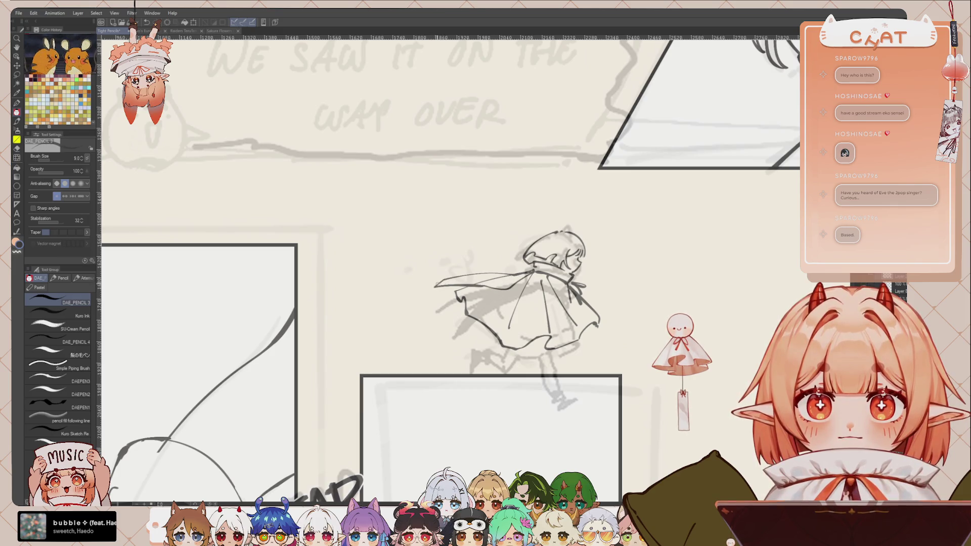
left_click_drag(443, 282, 524, 278)
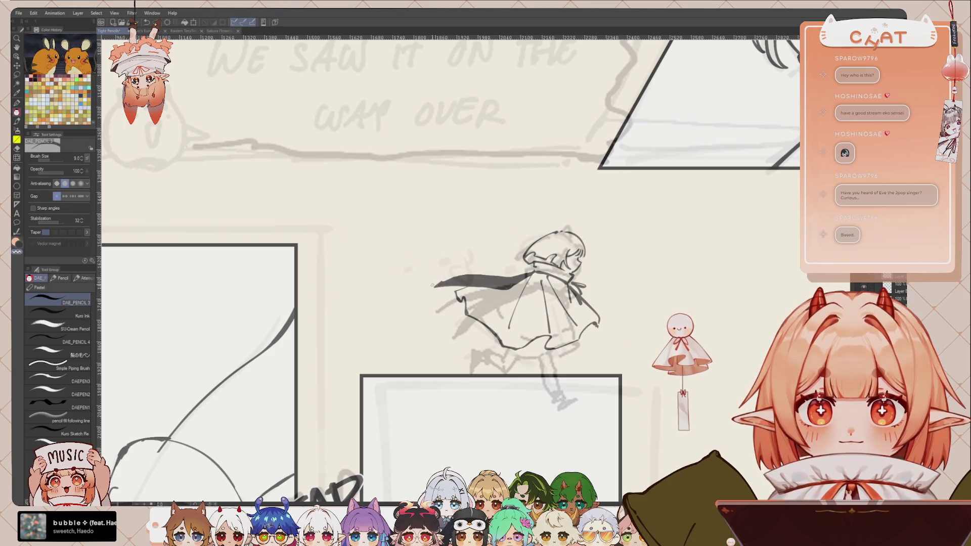
On a mirrored view, extend the streaming cape and add hair lines above the head
key("h")
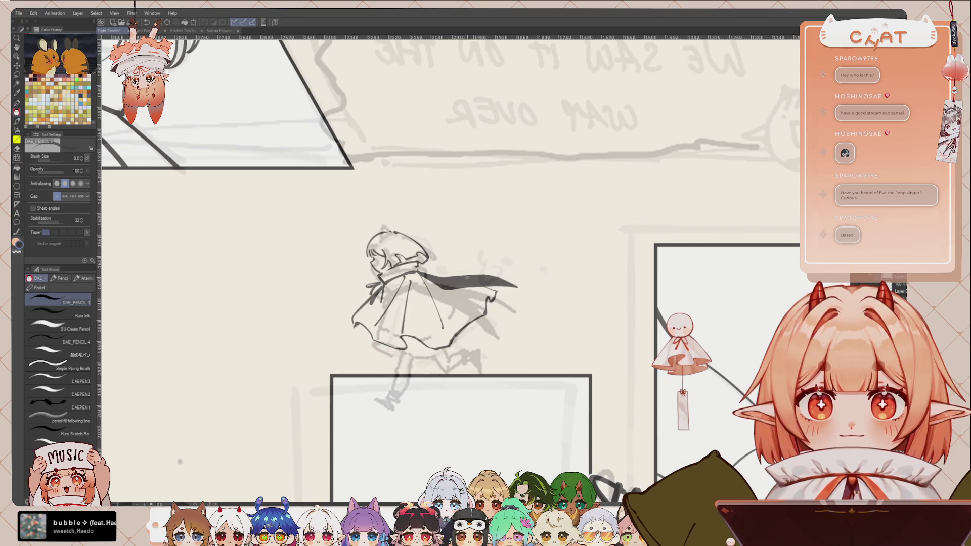
left_click_drag(422, 273, 512, 252)
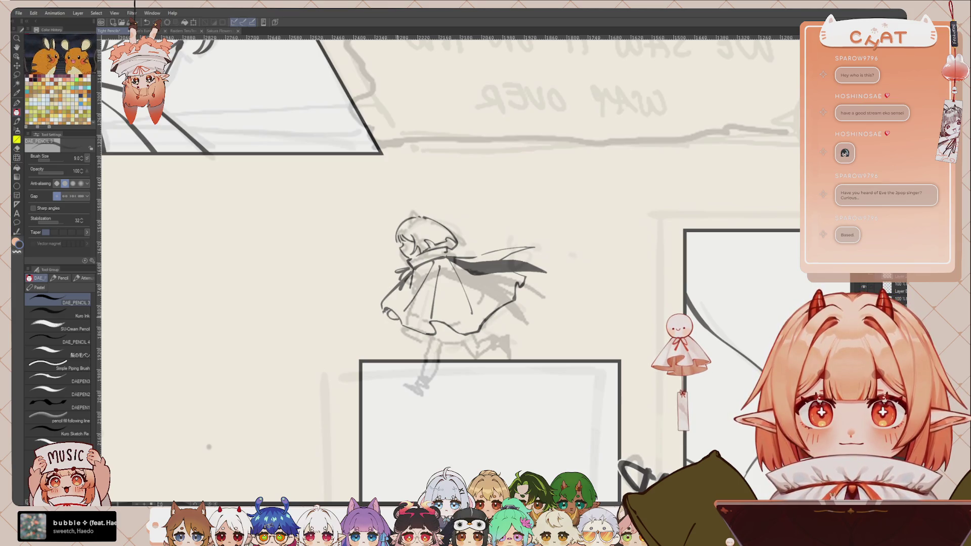
left_click_drag(386, 310, 400, 321)
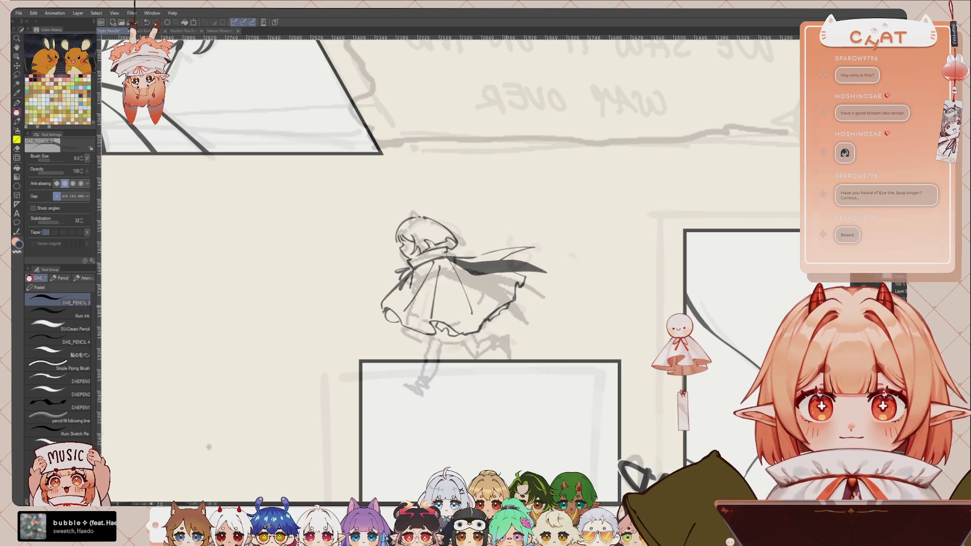
left_click_drag(446, 249, 485, 240)
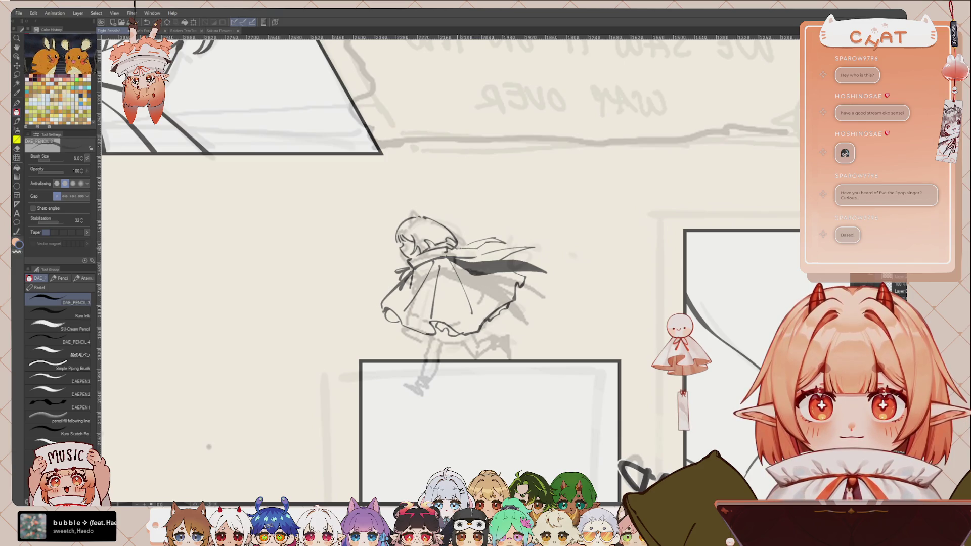
left_click_drag(455, 278, 486, 292)
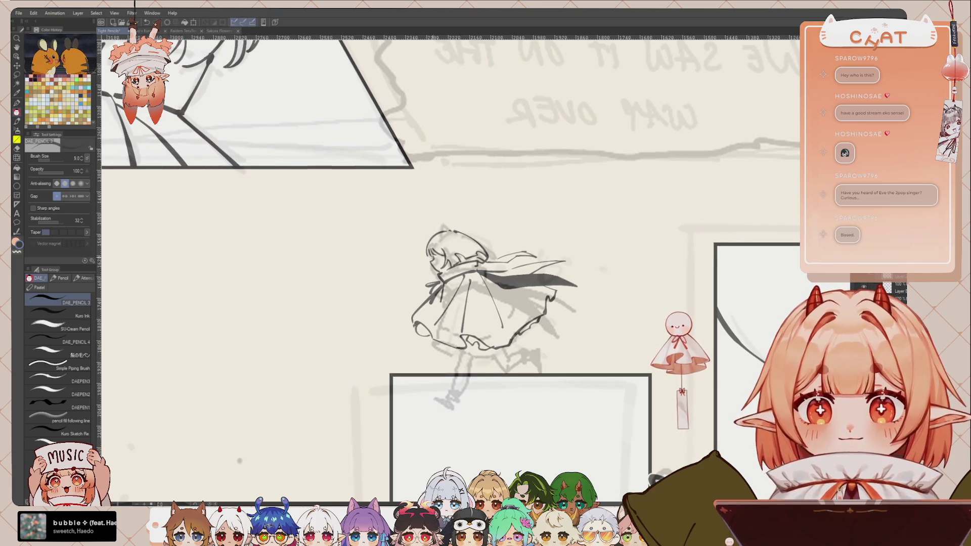
left_click_drag(492, 236, 498, 237)
key("ctrl+z")
key("ctrl+z")
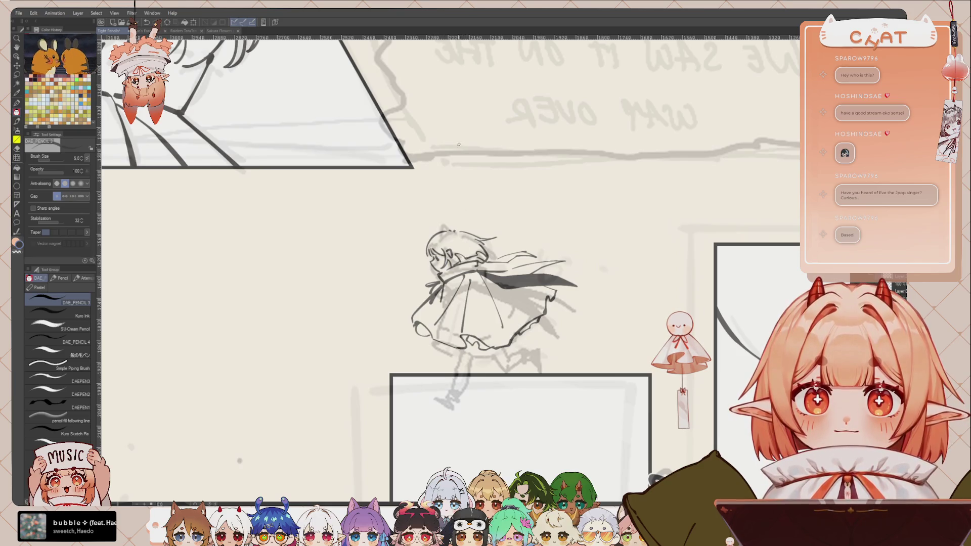
key("h")
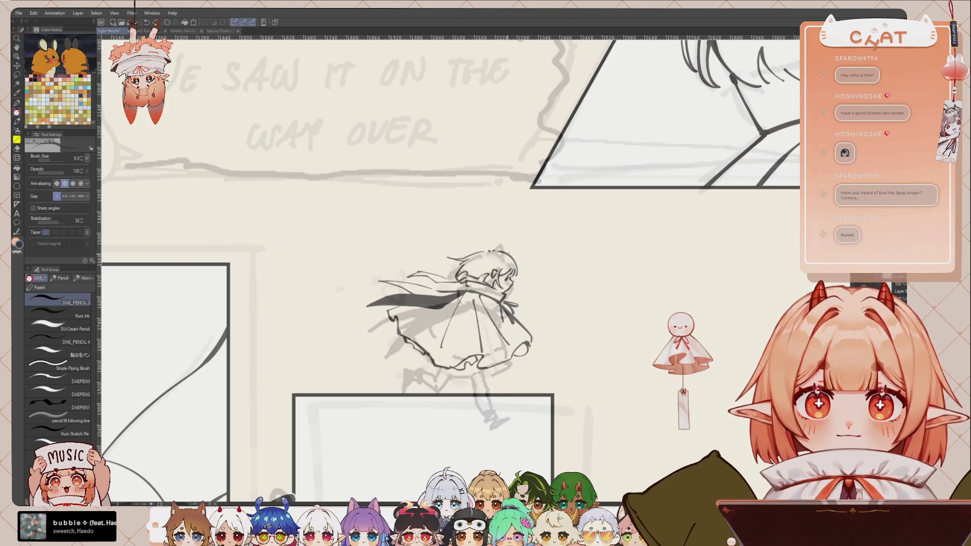
Draw the chibi's back leg down to a dark boot on the middle panel's top edge
scroll(448, 268, "down", 3)
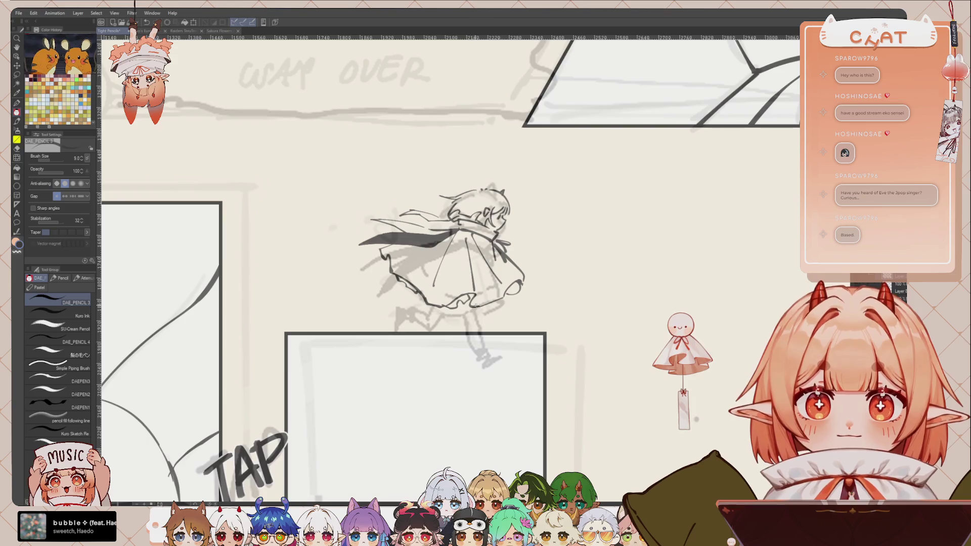
left_click_drag(477, 306, 494, 356)
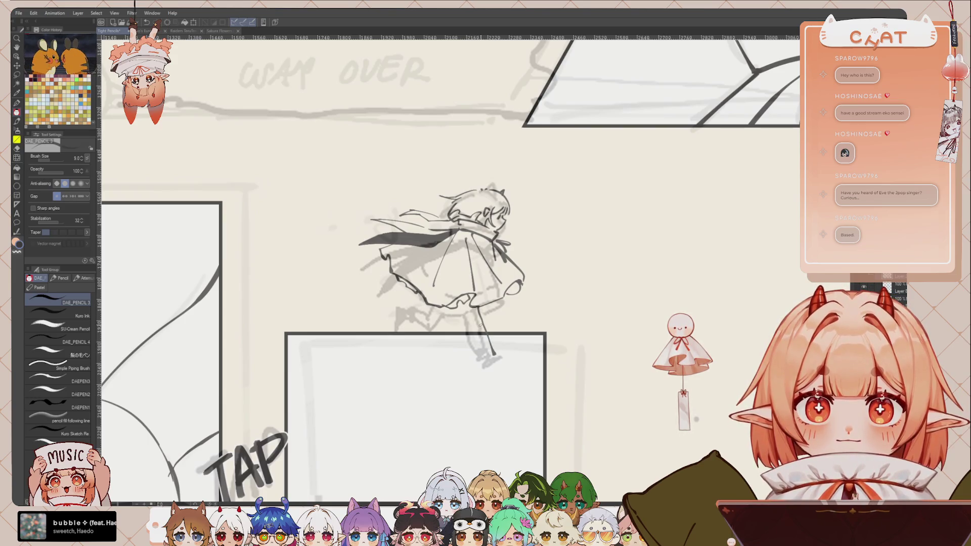
mouse_move(469, 311)
left_mouse_down()
mouse_move(487, 355)
mouse_move(493, 339)
mouse_move(489, 353)
left_mouse_up()
key("ctrl+z")
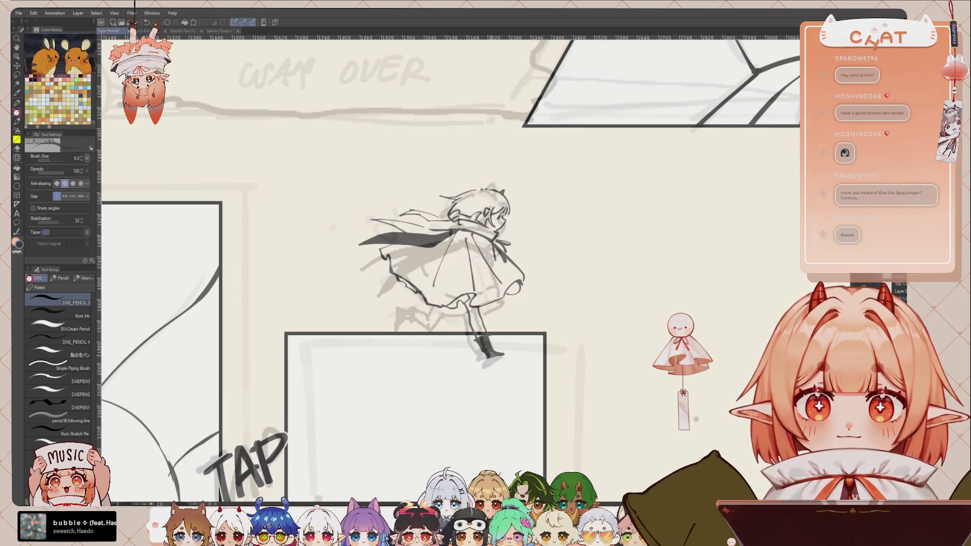
key("ctrl+z")
left_click_drag(478, 343, 485, 354)
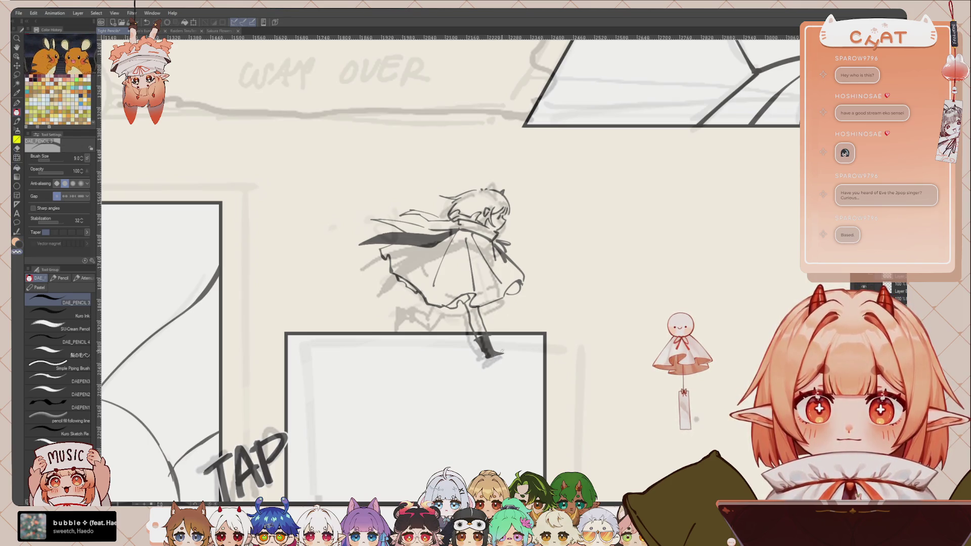
left_click(490, 355, "alt")
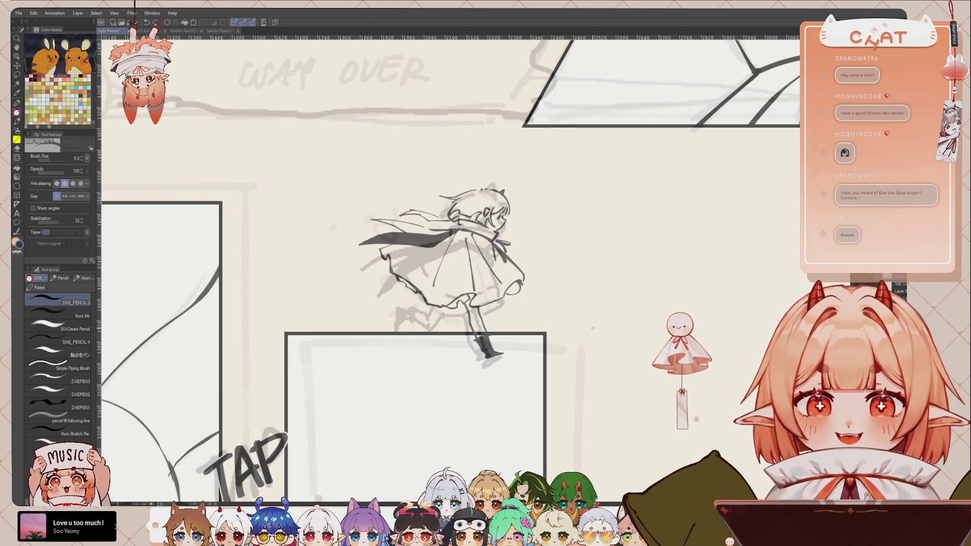
left_click_drag(567, 348, 584, 342)
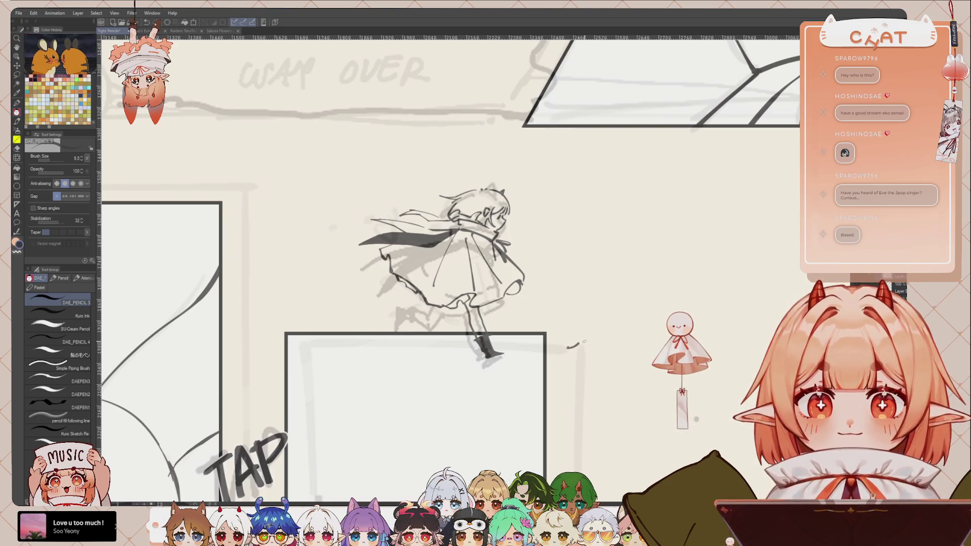
key("ctrl+z")
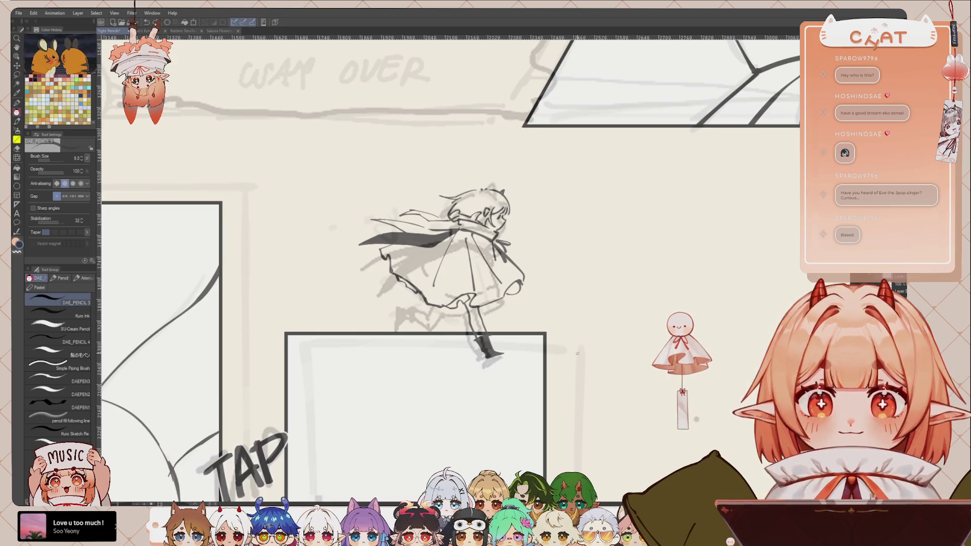
mouse_move(570, 350)
left_mouse_down()
mouse_move(616, 328)
mouse_move(571, 336)
left_mouse_up()
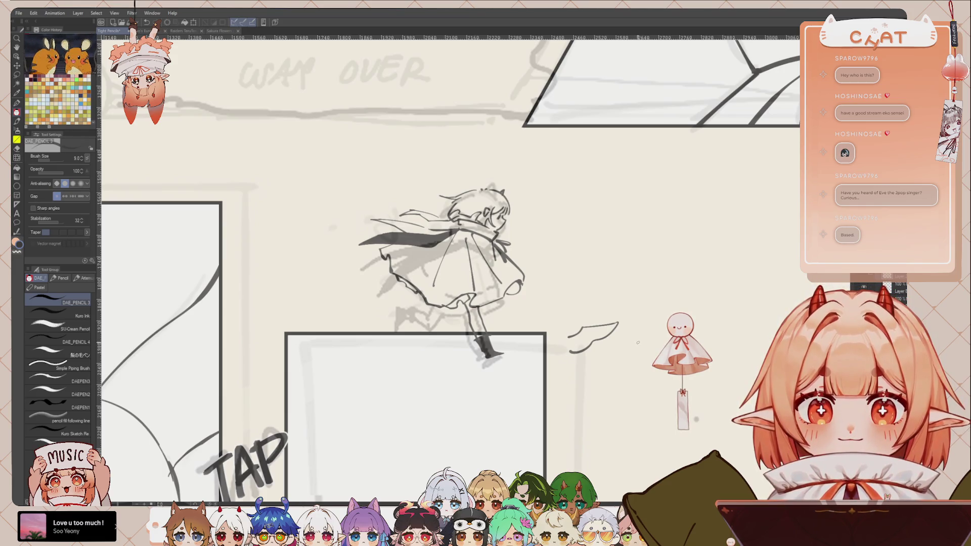
mouse_move(581, 326)
left_mouse_down()
mouse_move(567, 332)
mouse_move(571, 351)
left_mouse_up()
left_click_drag(665, 324, 655, 343)
mouse_move(726, 318)
left_mouse_down()
mouse_move(735, 351)
mouse_move(708, 321)
mouse_move(744, 350)
left_mouse_up()
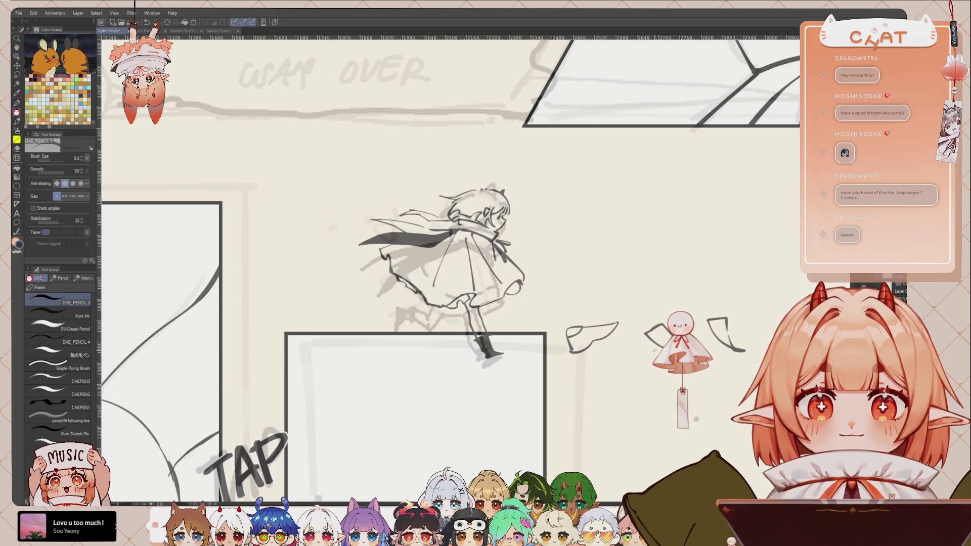
key("ctrl+z")
key("ctrl+z")
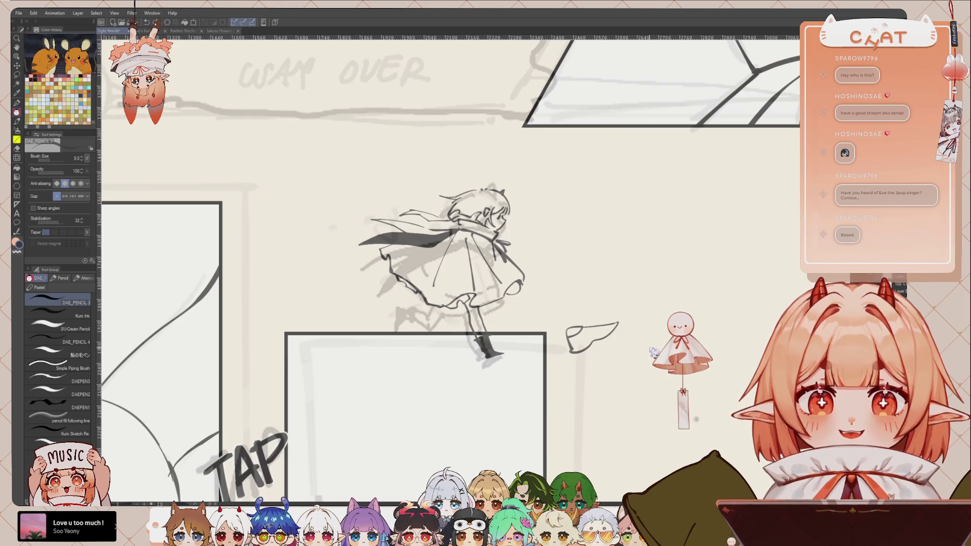
key("ctrl+z")
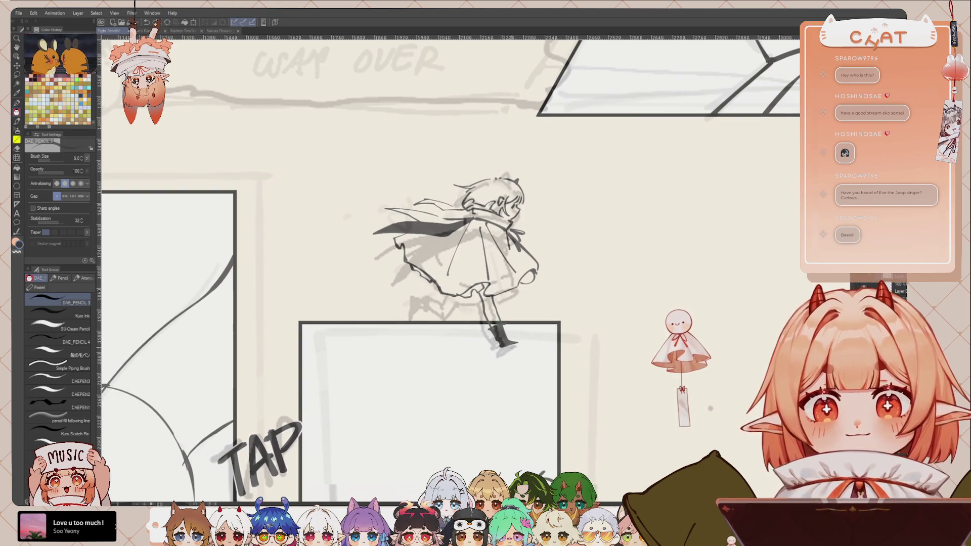
key("x")
key("c")
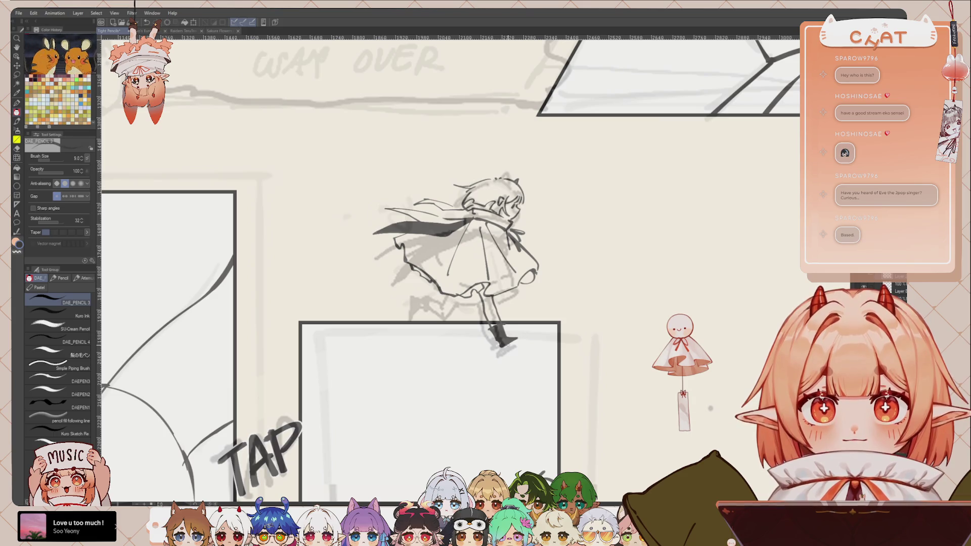
key("c")
key("c")
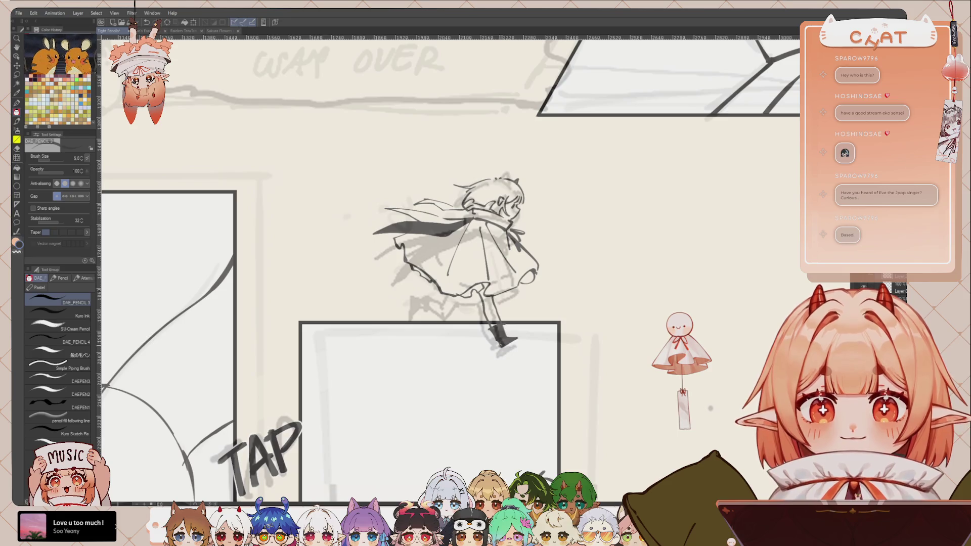
key("c")
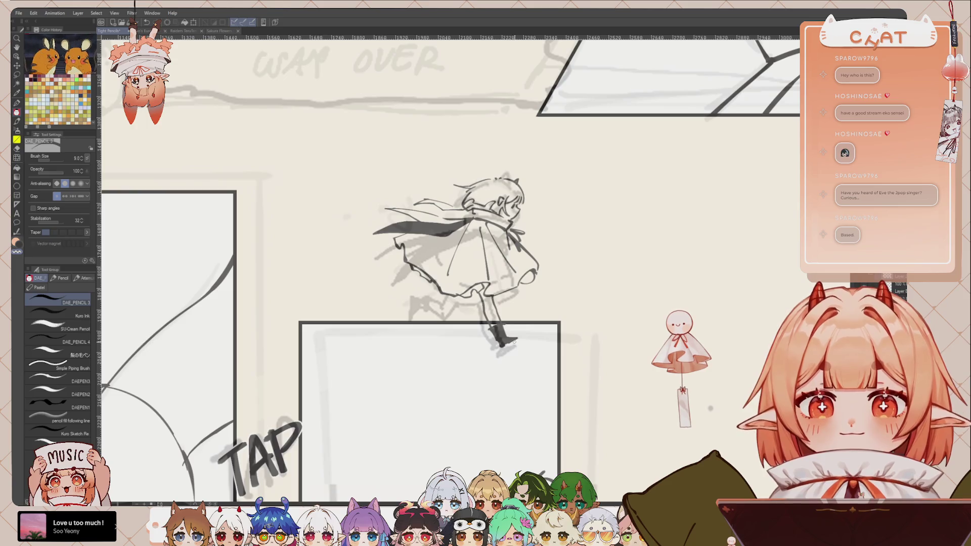
key("c")
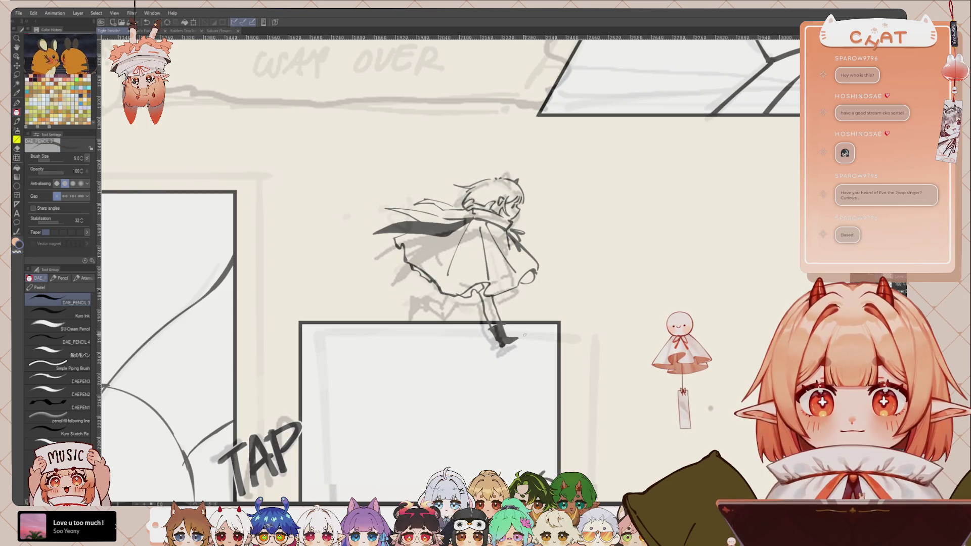
Sketch the trailing lower leg under the skirt, checking proportions on a mirrored view
left_click_drag(523, 335, 549, 342)
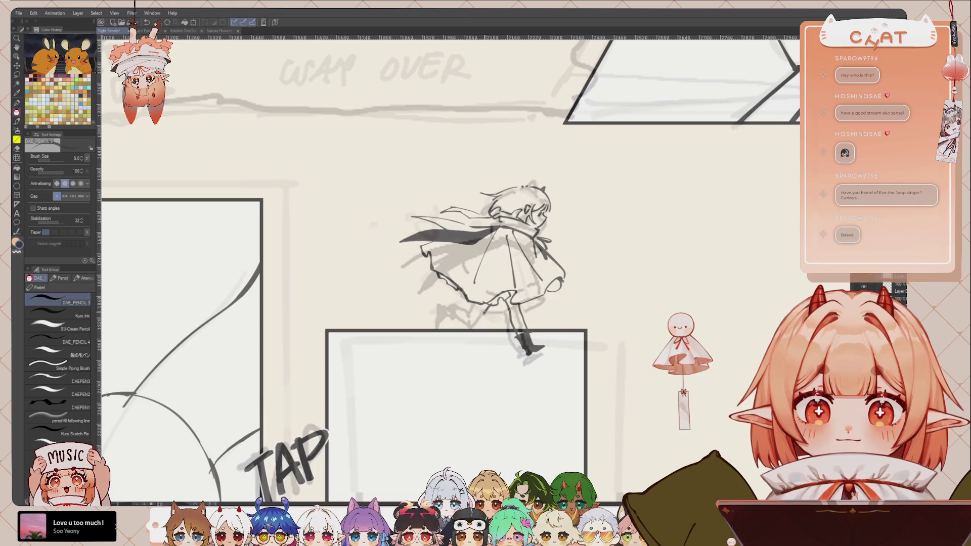
mouse_move(478, 316)
left_mouse_down()
mouse_move(458, 329)
mouse_move(504, 307)
left_mouse_up()
key("h")
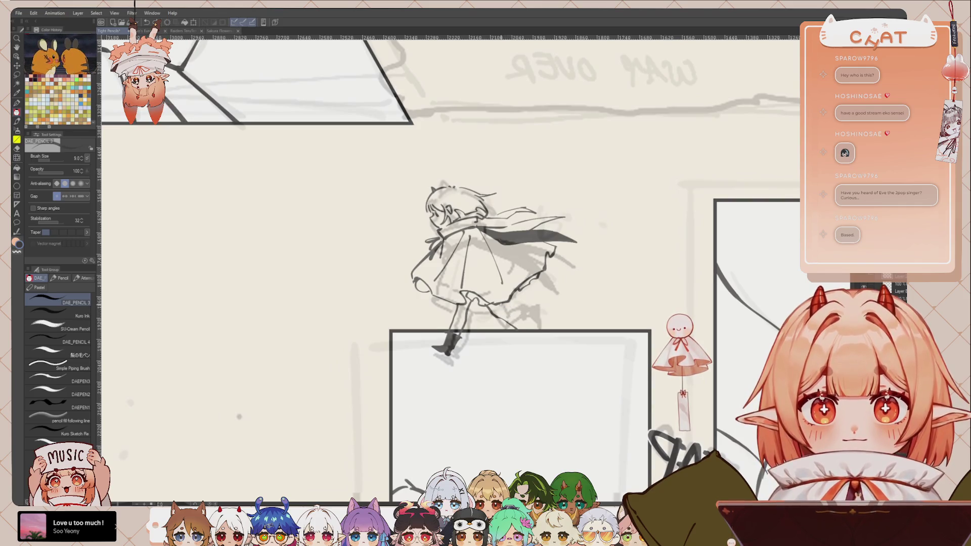
left_click_drag(508, 308, 520, 324)
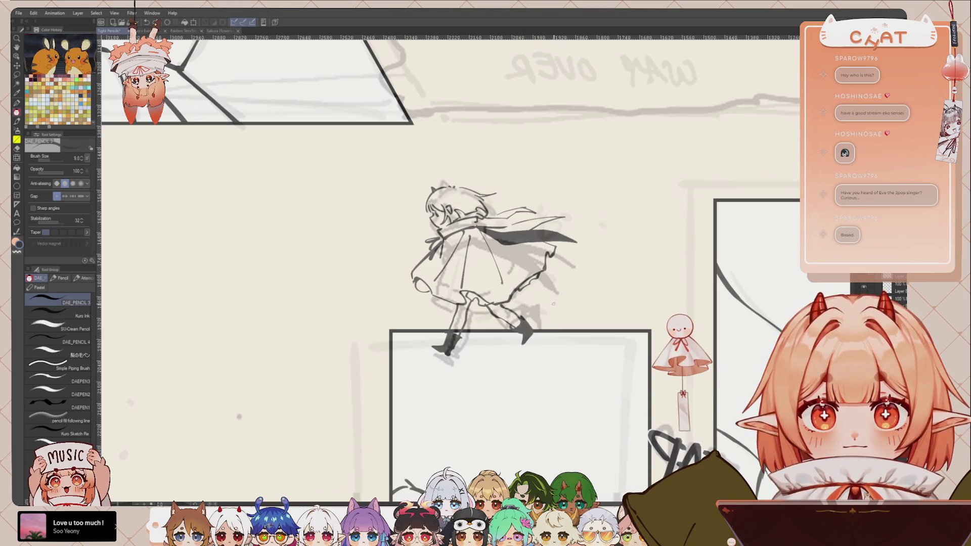
key("h")
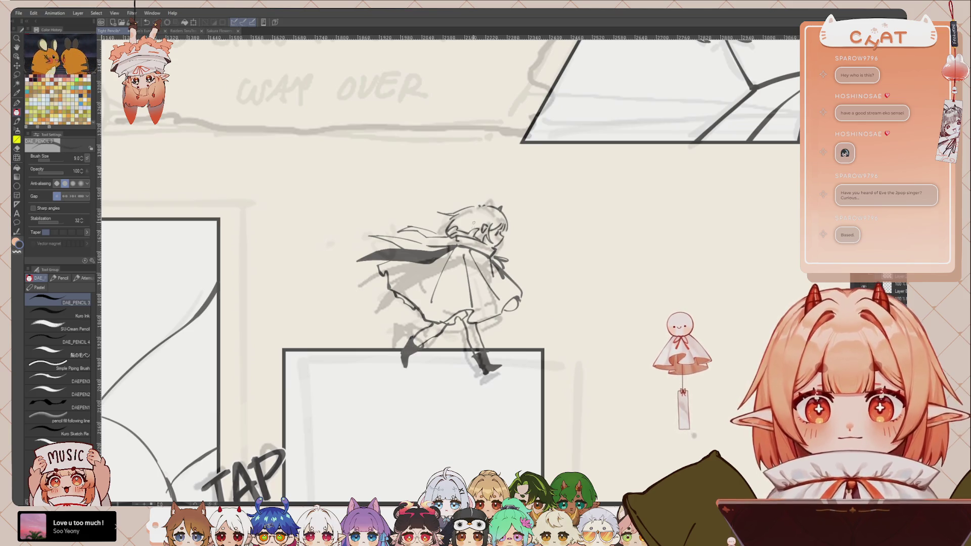
Lasso the chibi's left foot and rotate it into place with Free Transform
scroll(450, 273, "right", 1)
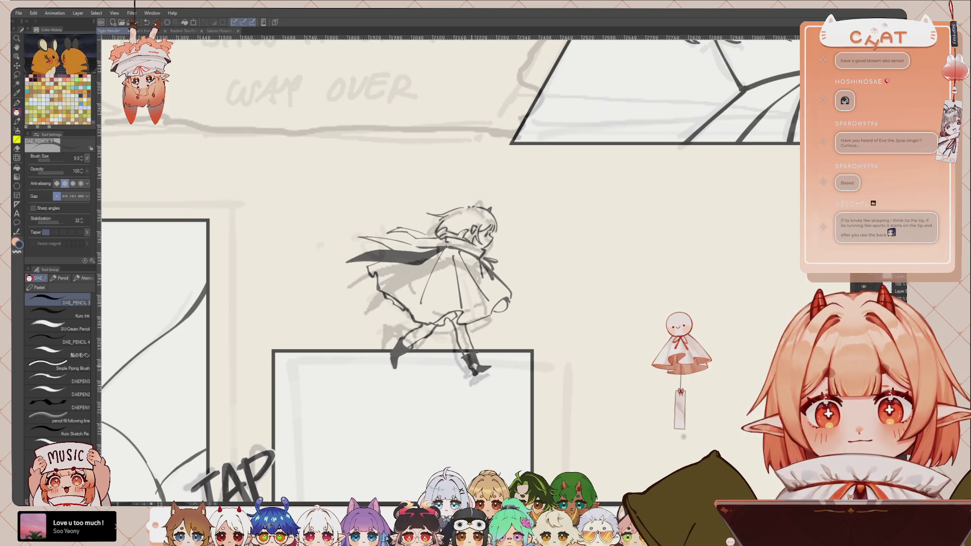
left_click_drag(405, 273, 401, 277)
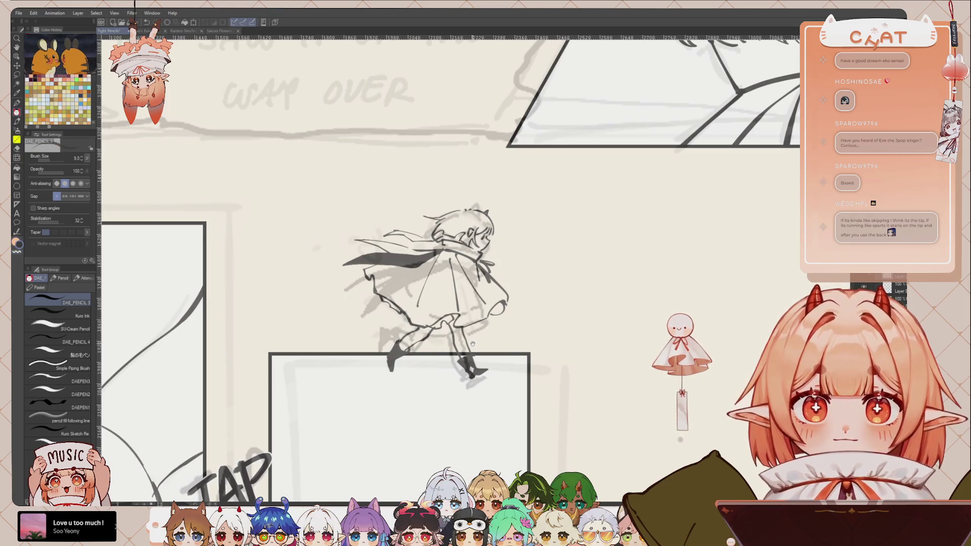
left_click_drag(430, 253, 422, 267)
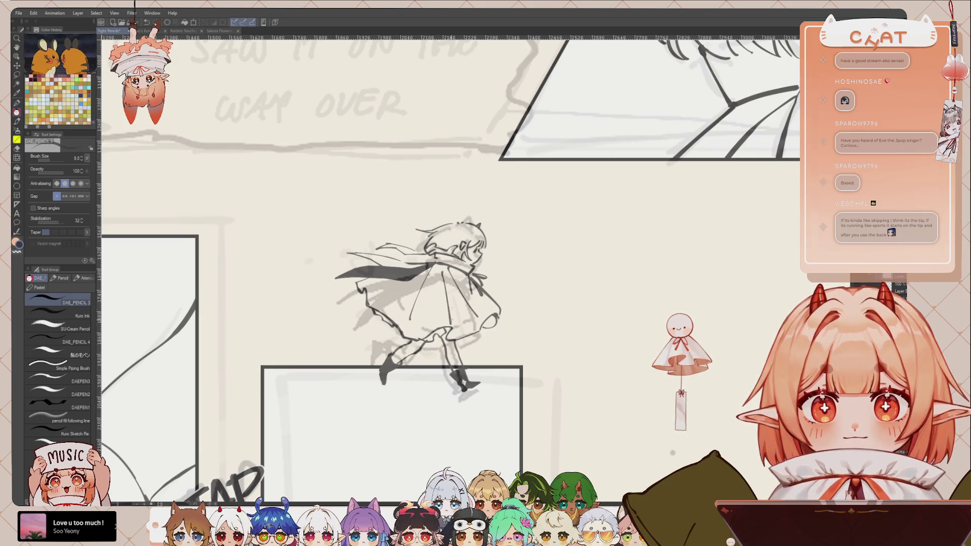
key("m")
mouse_move(403, 384)
left_mouse_down()
mouse_move(386, 348)
mouse_move(400, 374)
mouse_move(391, 388)
mouse_move(388, 374)
left_mouse_up()
key("ctrl+t")
key("Return")
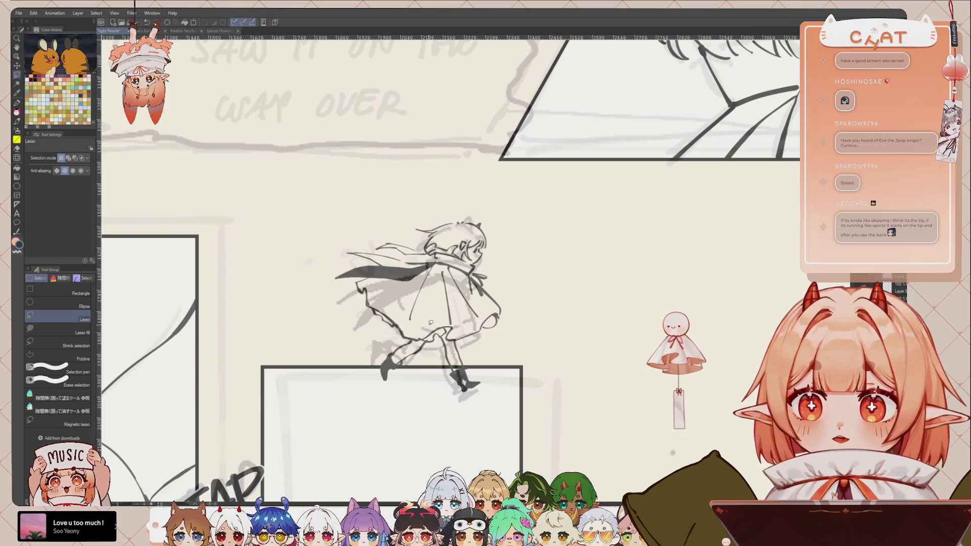
Return to the pencil, toggle the drawing and transparent colours, and reframe the chibi on a mirrored view
key("p")
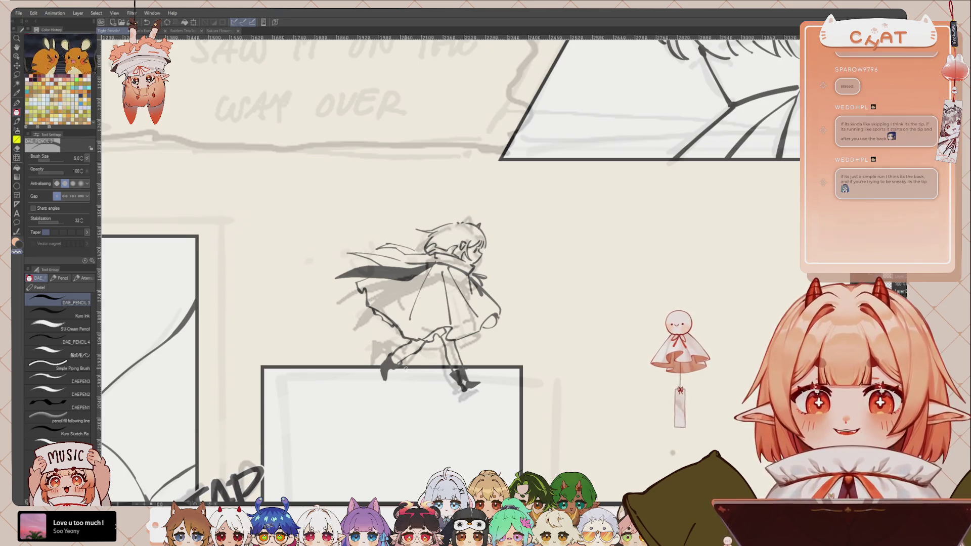
key("x")
key("c")
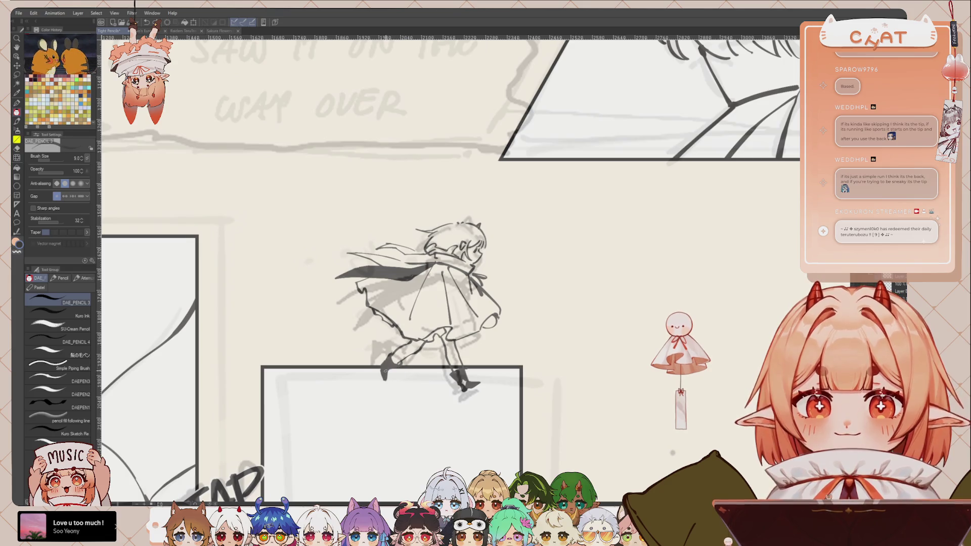
key("c")
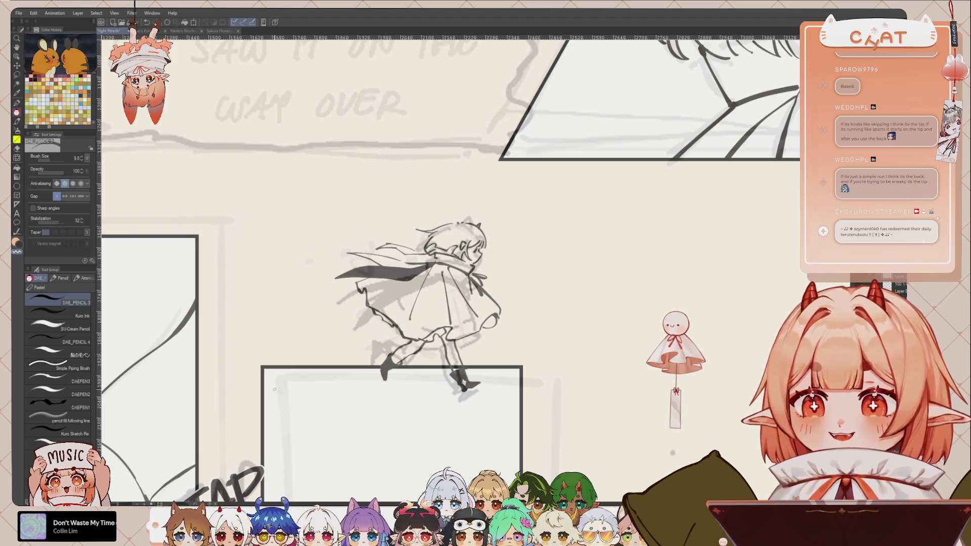
left_click_drag(275, 389, 494, 228)
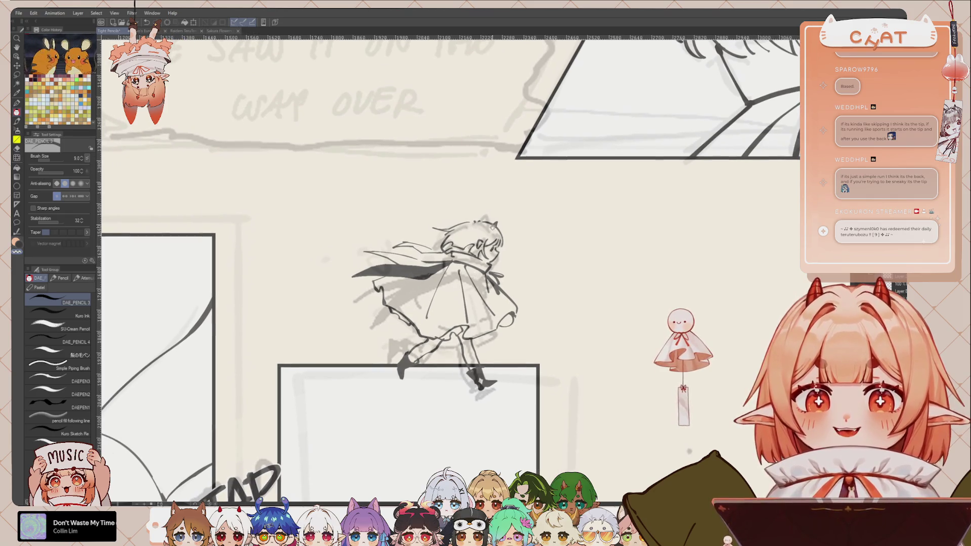
left_click_drag(454, 284, 448, 281)
key("x")
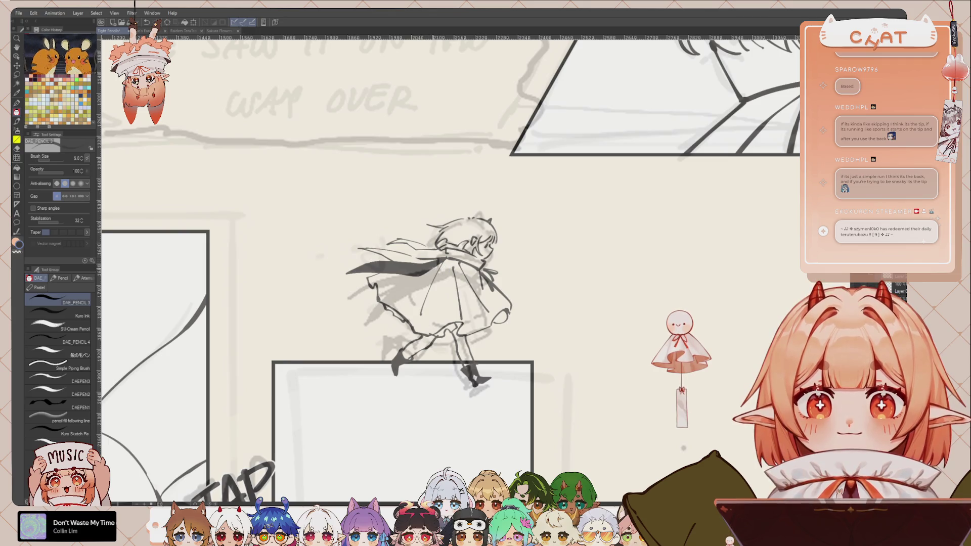
left_click_drag(437, 256, 448, 275)
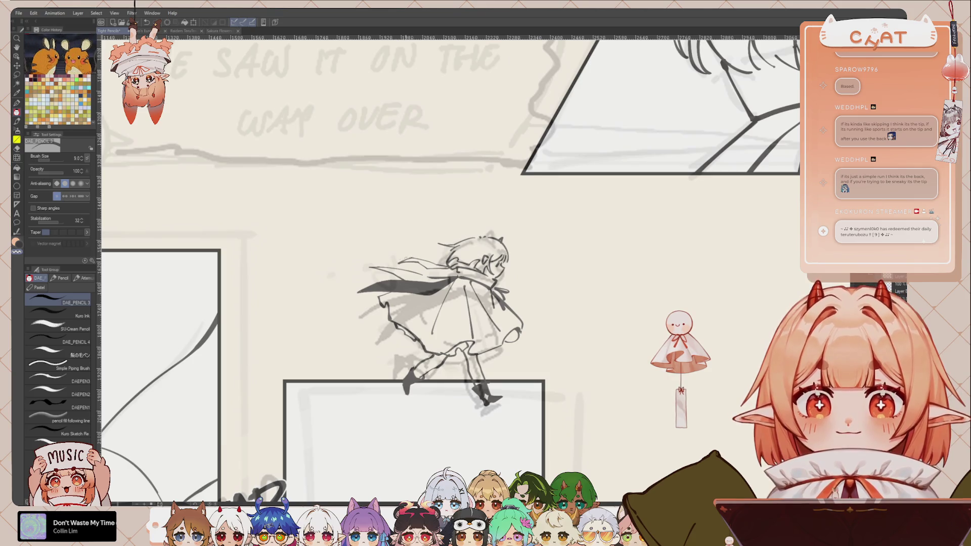
key("h")
left_click_drag(549, 265, 527, 274)
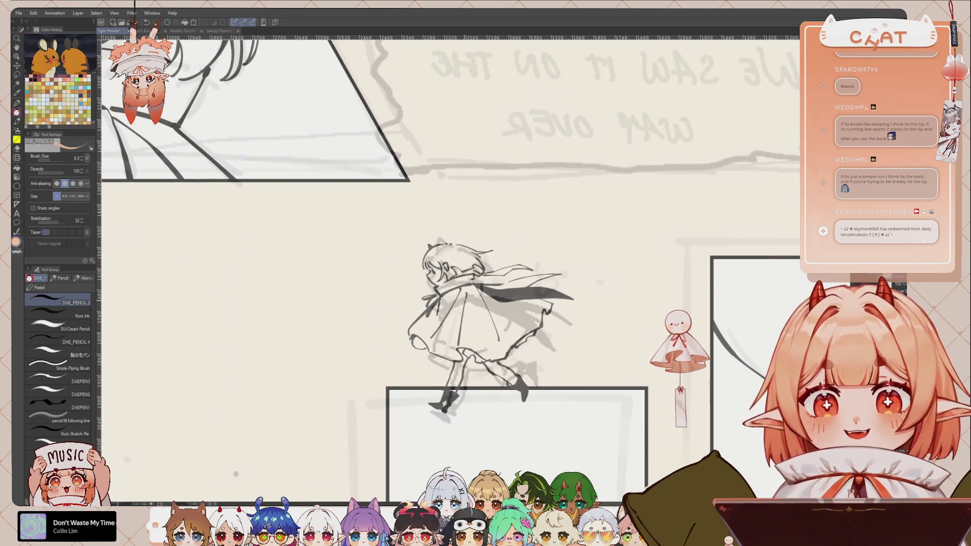
left_click_drag(504, 305, 478, 284)
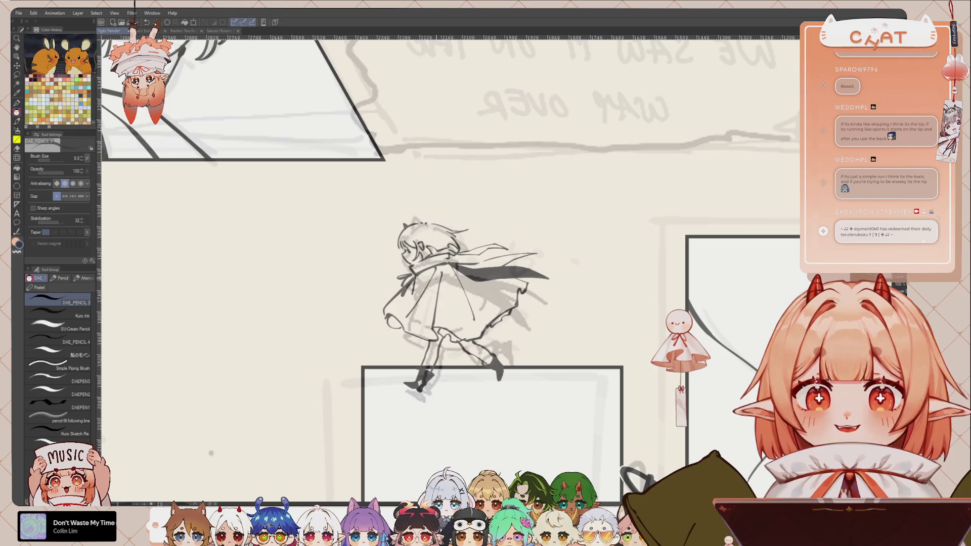
left_click_drag(212, 453, 203, 452)
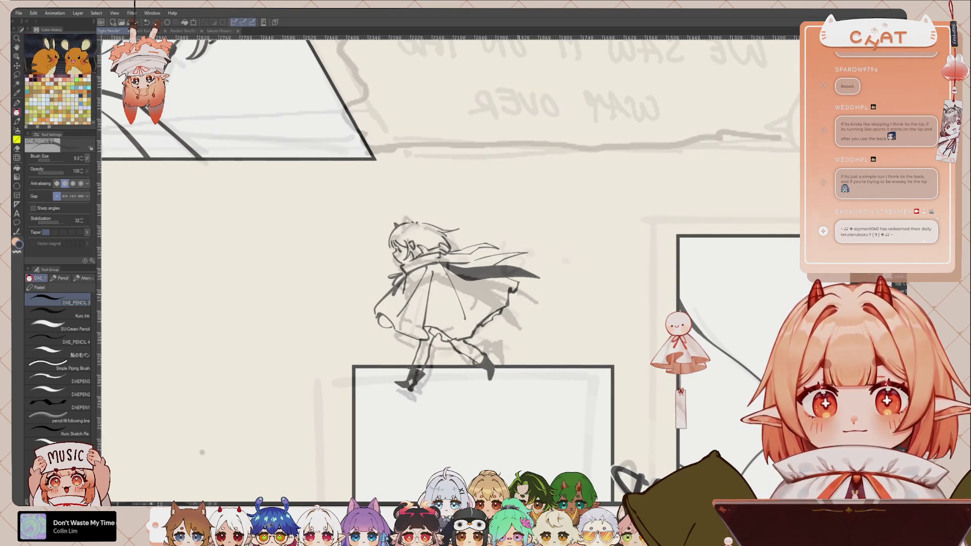
left_click_drag(201, 452, 226, 422)
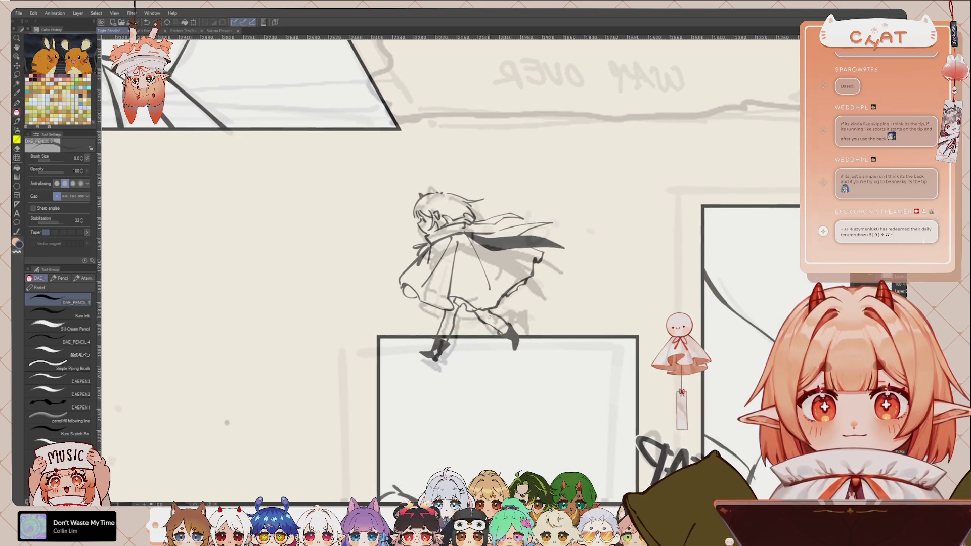
scroll(503, 161, "down", 1)
Lasso the running chibi and move it slightly up and left on its panel
scroll(502, 160, "down", 2)
scroll(502, 161, "down", 1)
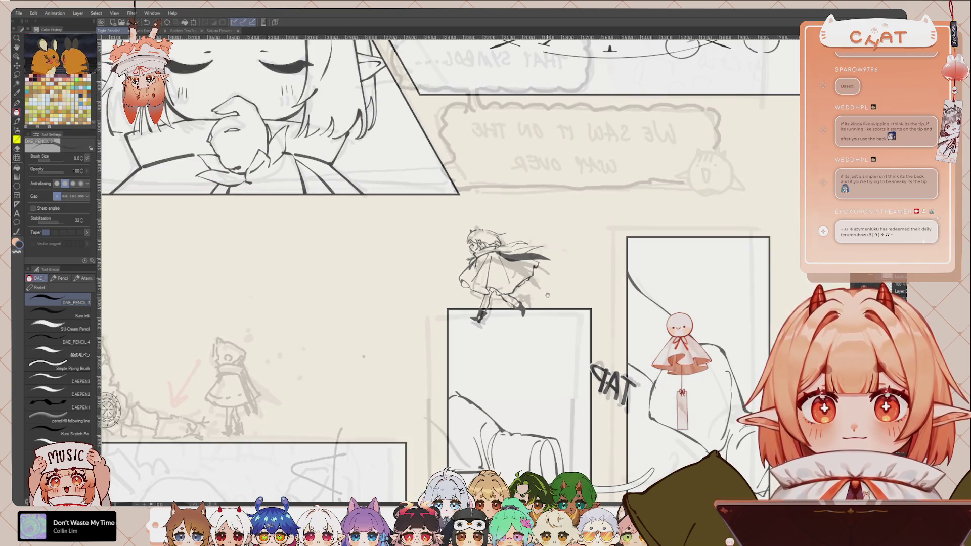
scroll(502, 160, "down", 1)
key("h")
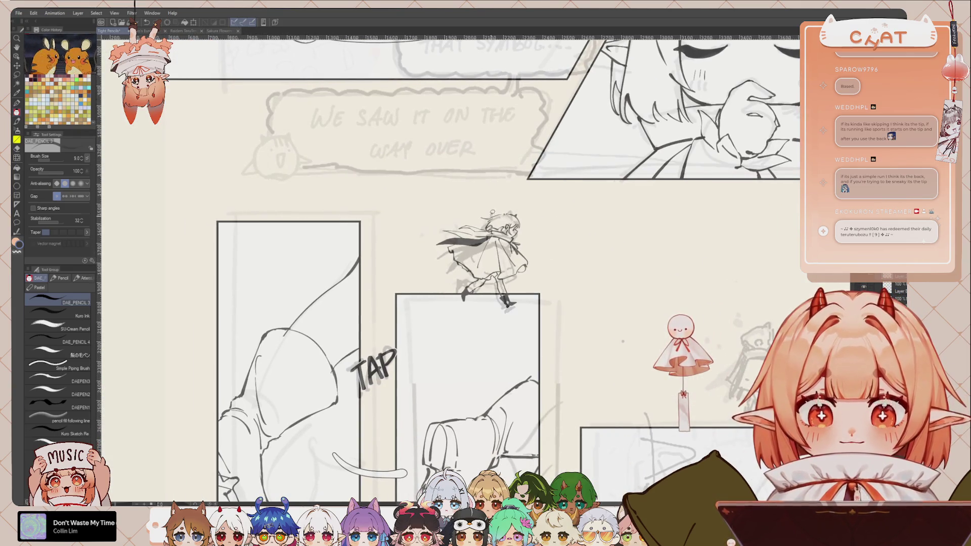
key("m")
left_click_drag(440, 217, 455, 200)
key("ctrl+t")
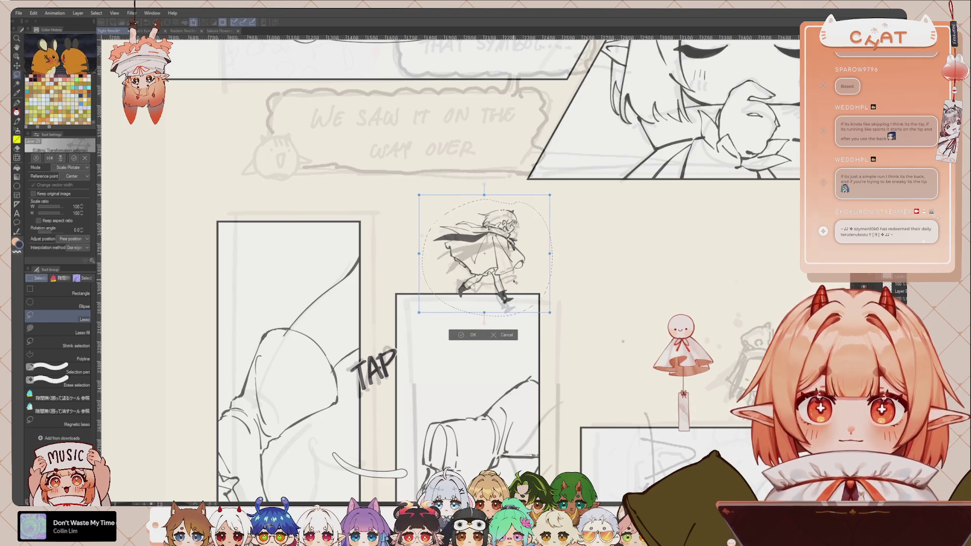
mouse_move(520, 299)
left_mouse_down()
mouse_move(514, 290)
mouse_move(509, 313)
mouse_move(560, 266)
left_mouse_up()
left_click(468, 336)
Duplicate the chibi and drag the copy beside the standing hooded figure
scroll(536, 263, "down", 2)
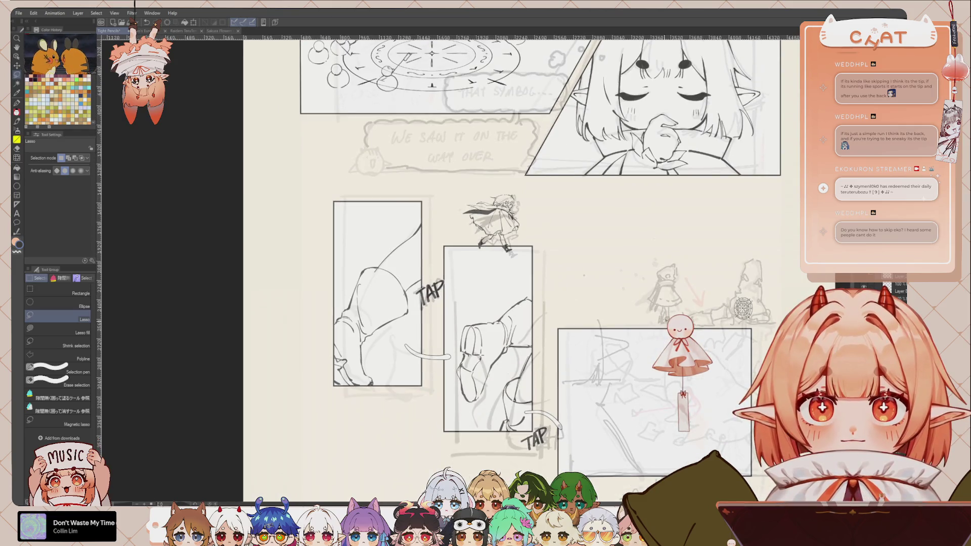
scroll(696, 297, "up", 1)
scroll(696, 297, "up", 1)
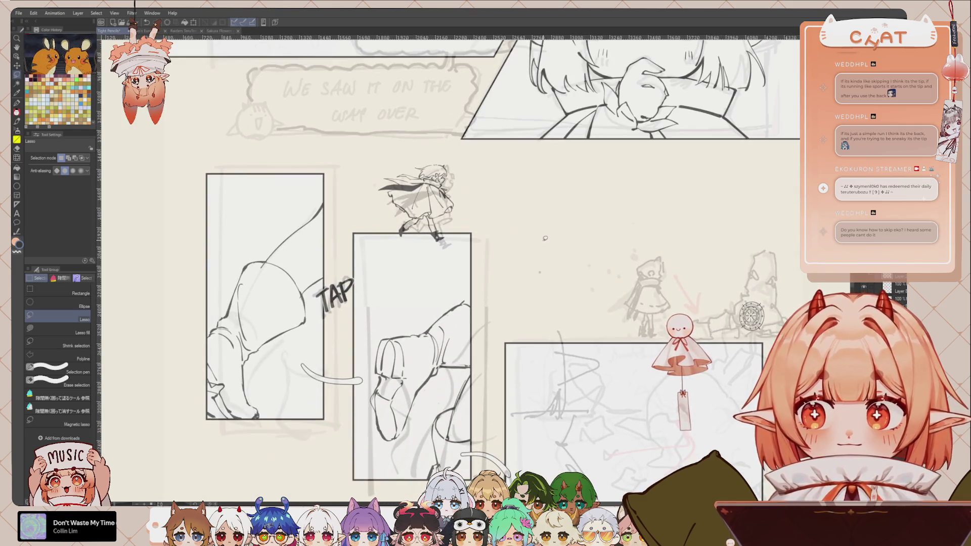
scroll(545, 239, "up", 2)
scroll(546, 253, "left", 2)
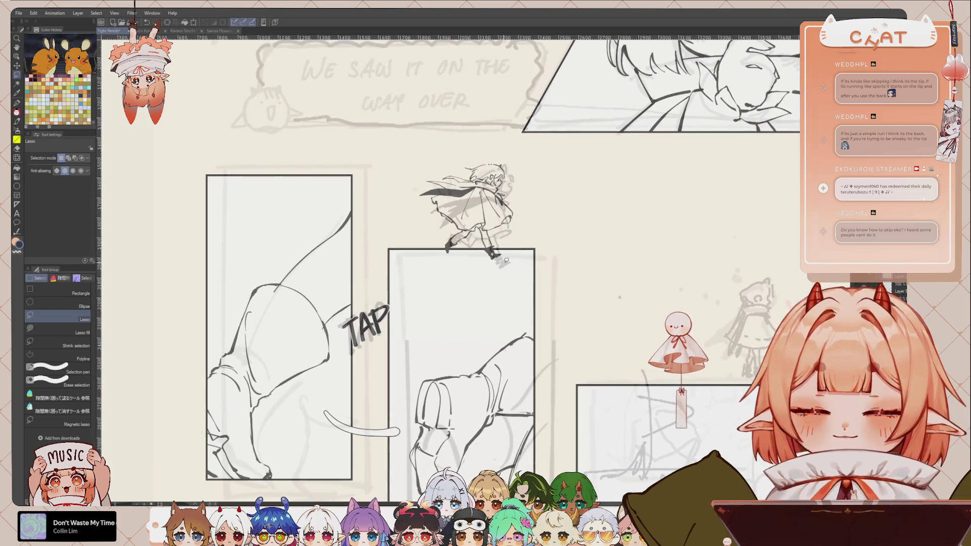
scroll(549, 212, "up", 2)
left_click_drag(552, 212, 560, 208)
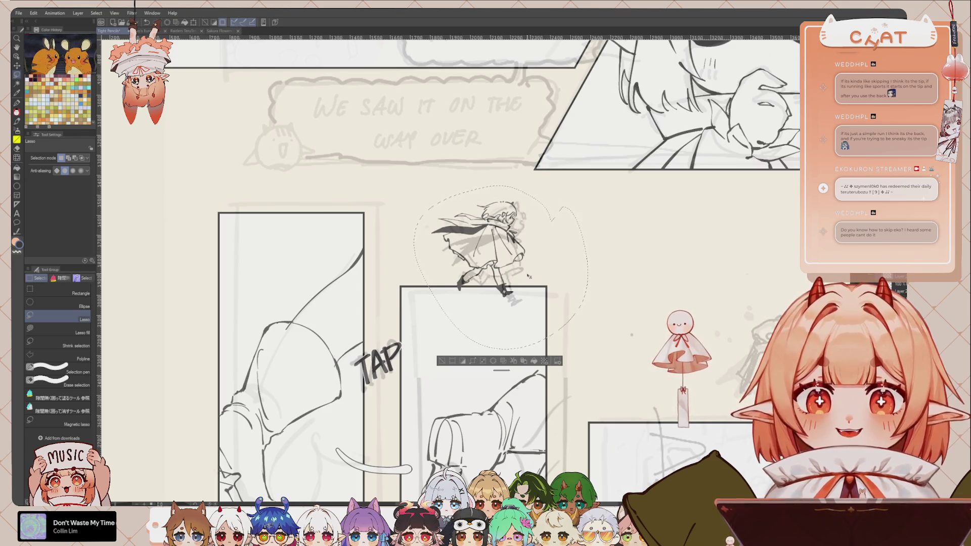
key("ctrl+t")
mouse_move(531, 278)
left_mouse_down()
mouse_move(708, 354)
mouse_move(490, 306)
mouse_move(545, 374)
mouse_move(541, 387)
left_mouse_up()
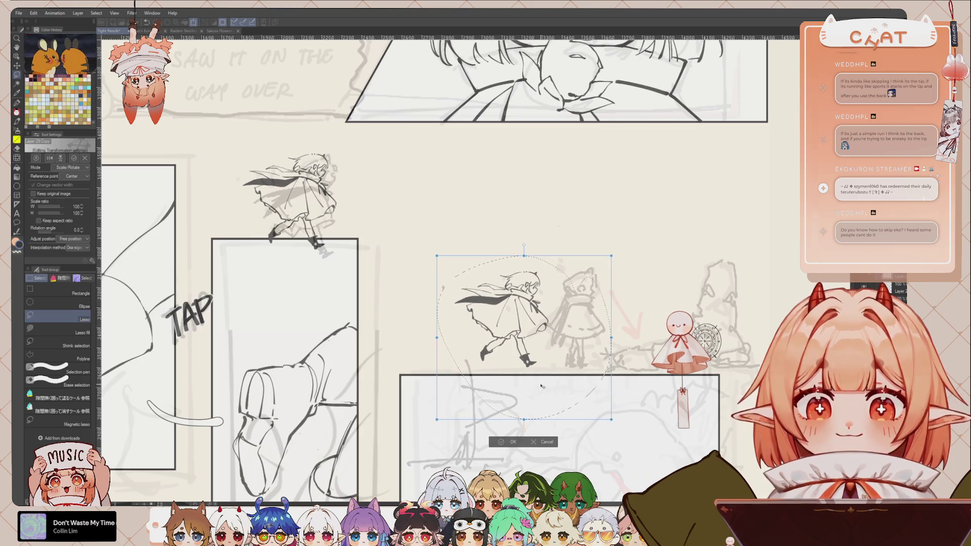
Commit the chibi copy beside the hooded figure, nudge it slightly left, and deselect it
left_click(512, 442)
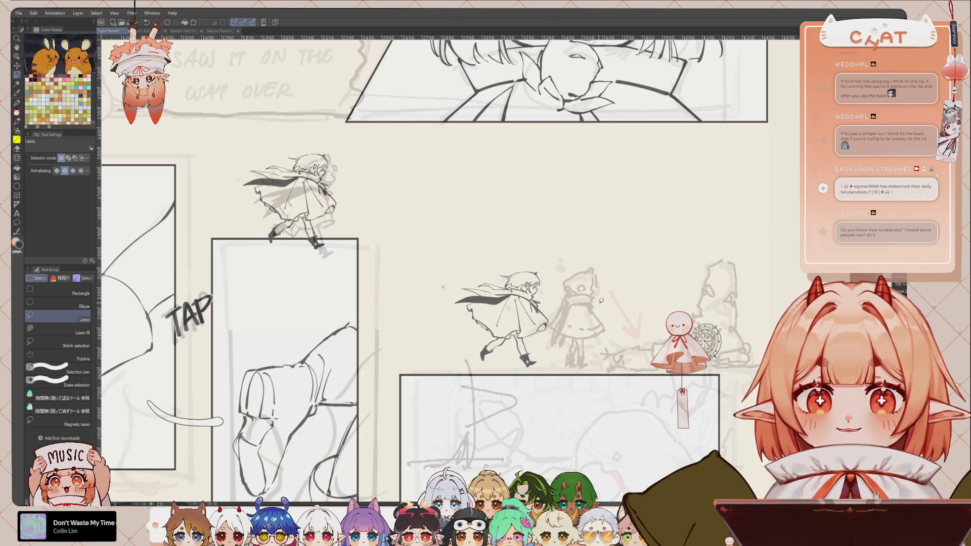
mouse_move(534, 255)
left_mouse_down()
mouse_move(597, 274)
mouse_move(562, 259)
left_mouse_up()
key("ctrl+t")
left_click_drag(547, 379, 527, 377)
key("Return")
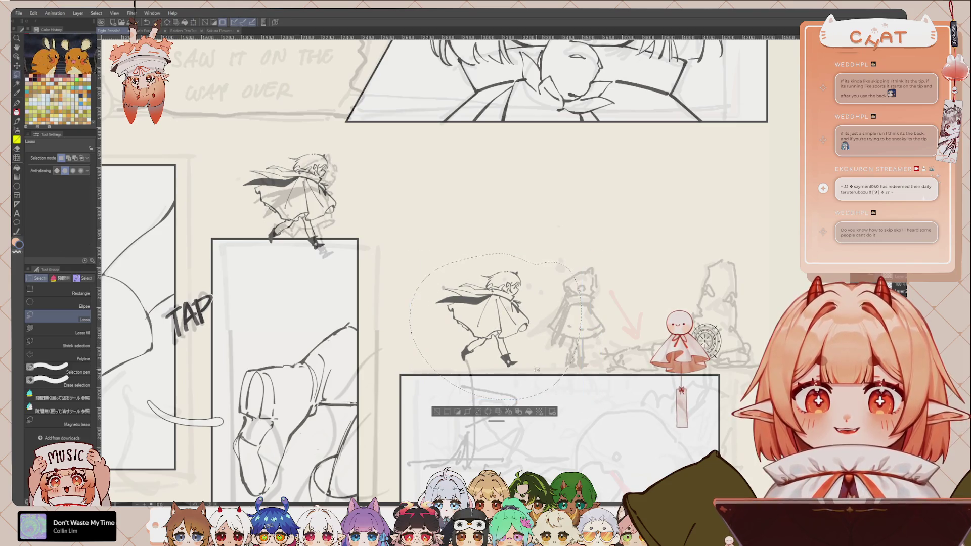
key("ctrl+d")
scroll(555, 249, "up", 2)
scroll(546, 233, "up", 1)
scroll(541, 217, "up", 1)
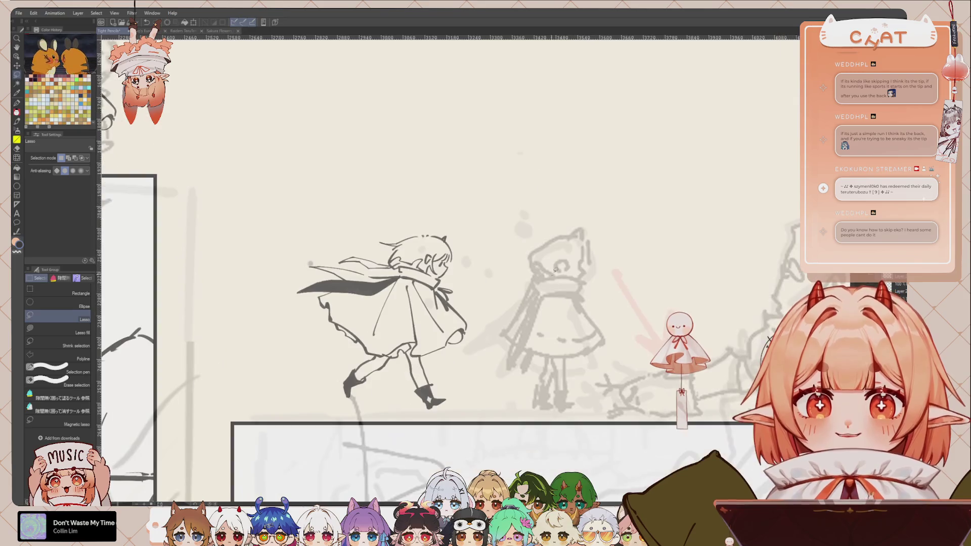
key("p")
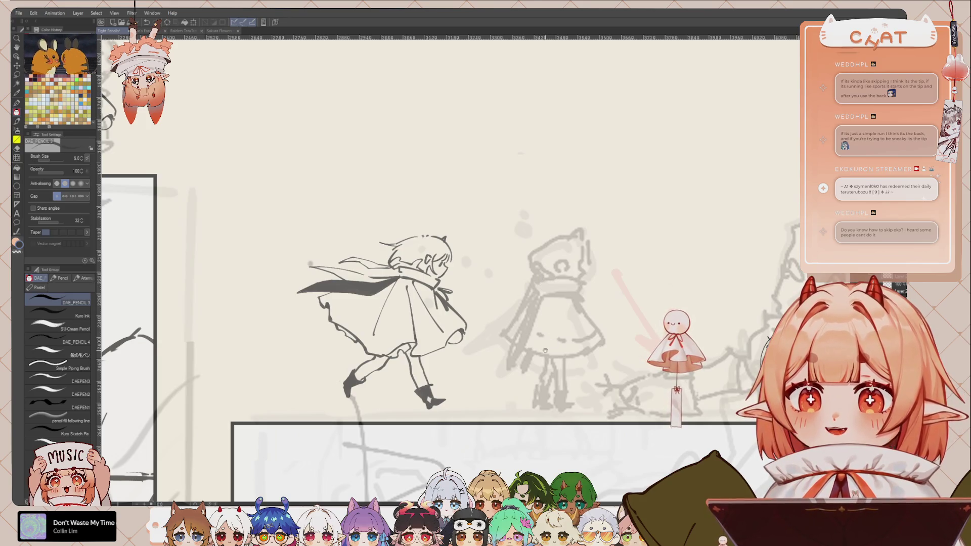
Check the drawing in a mirrored view, then lasso around the running chibi's head
left_click_drag(544, 337, 524, 336)
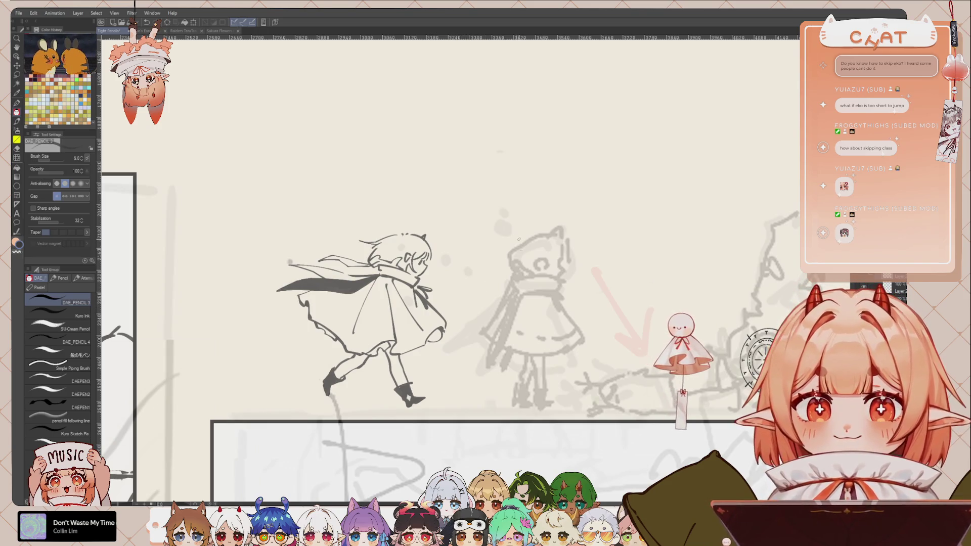
scroll(487, 258, "right", 1)
key("h")
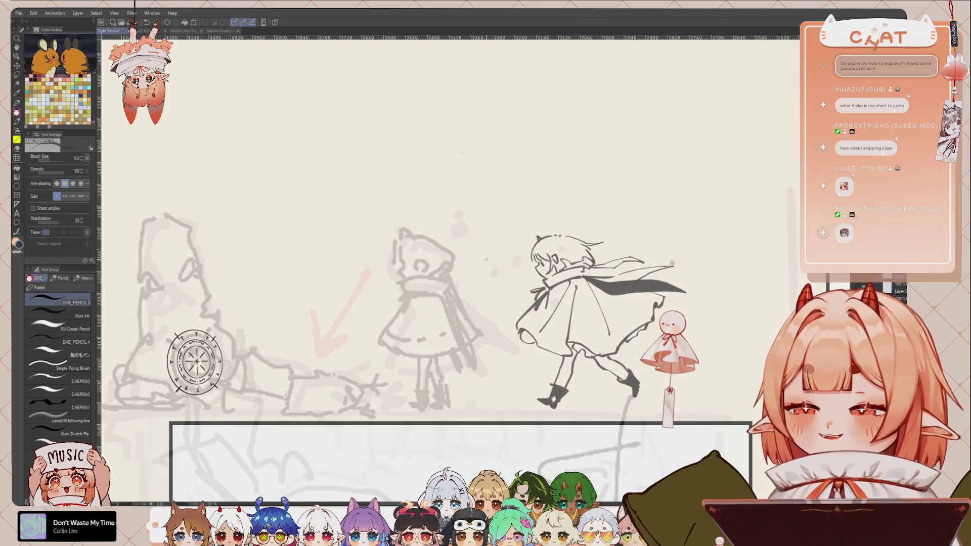
scroll(488, 319, "left", 2)
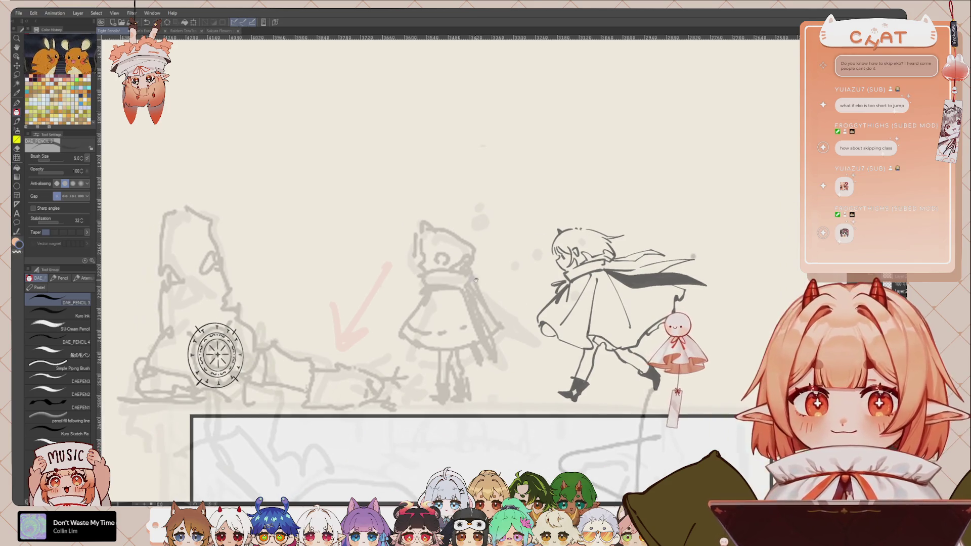
scroll(491, 205, "left", 2)
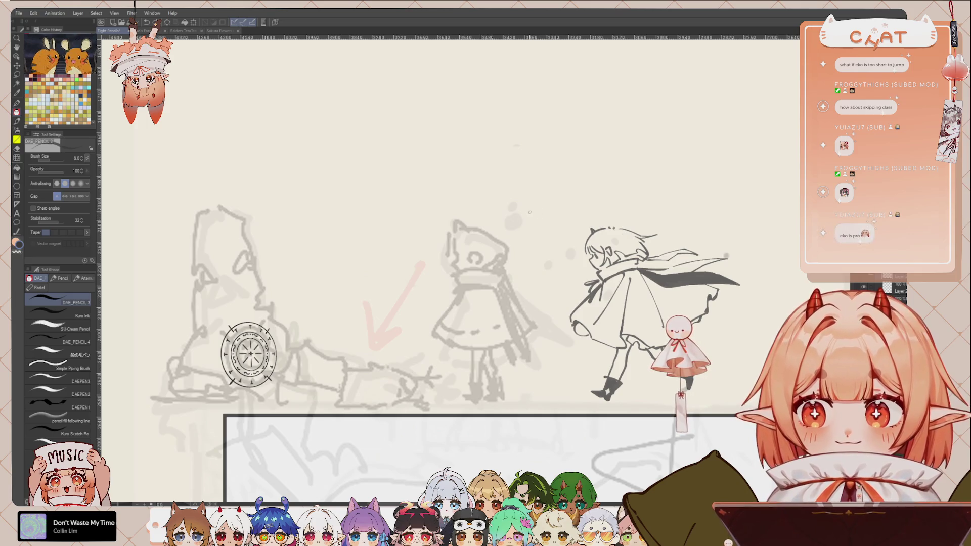
key("m")
mouse_move(633, 212)
left_mouse_down()
mouse_move(582, 223)
mouse_move(597, 278)
mouse_move(583, 287)
left_mouse_up()
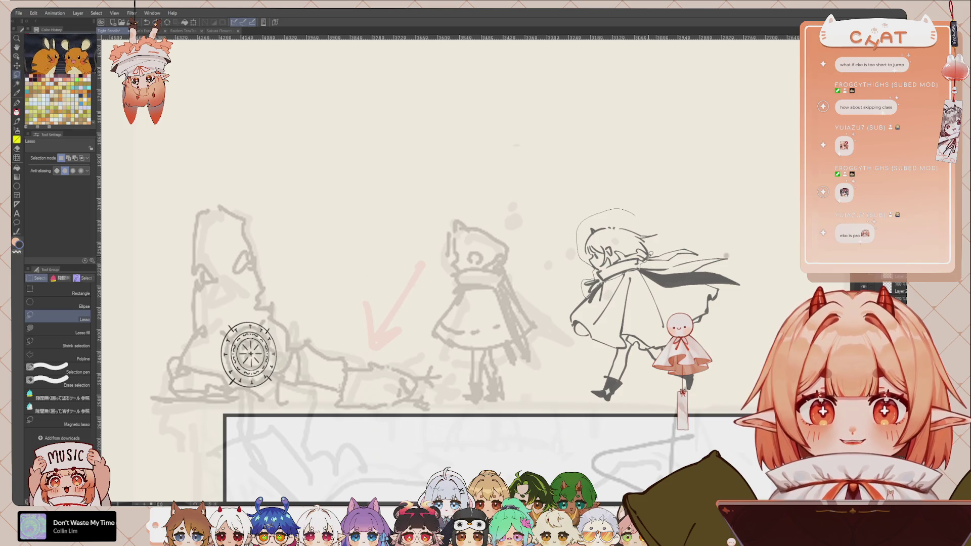
left_click_drag(645, 202, 637, 264)
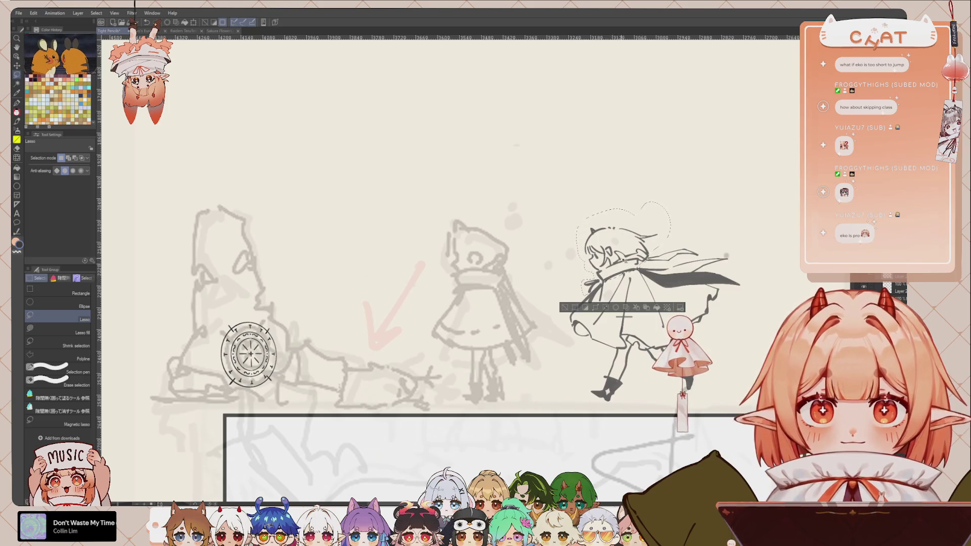
Paste a copy of the chibi's head and move it onto the standing hooded figure
key("ctrl+c")
key("ctrl+v")
key("ctrl+t")
left_click_drag(638, 277, 494, 276)
left_click(466, 319)
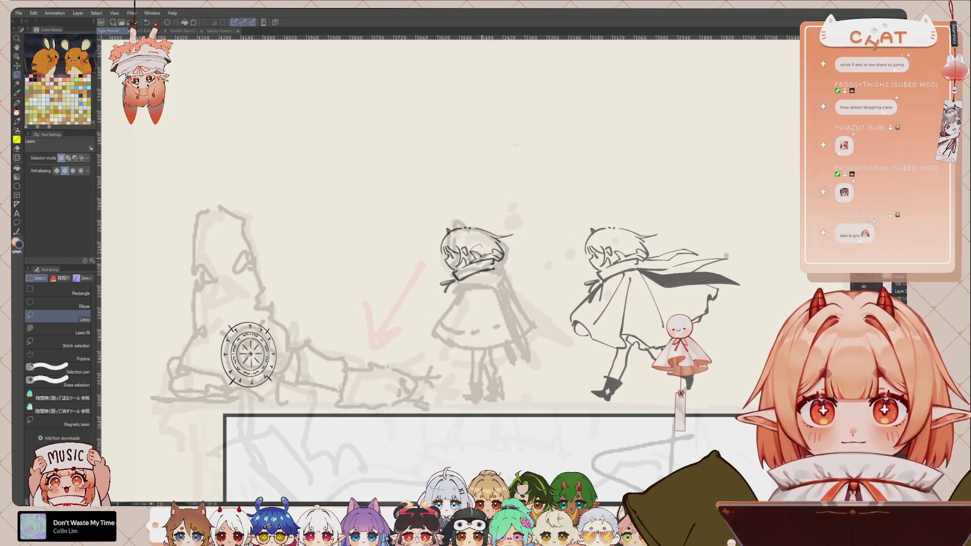
mouse_move(503, 267)
left_mouse_down()
mouse_move(493, 201)
mouse_move(477, 226)
left_mouse_up()
key("ctrl+d")
Pencil the hooded figure's head outline over the pasted head
key("h")
scroll(481, 193, "up", 1)
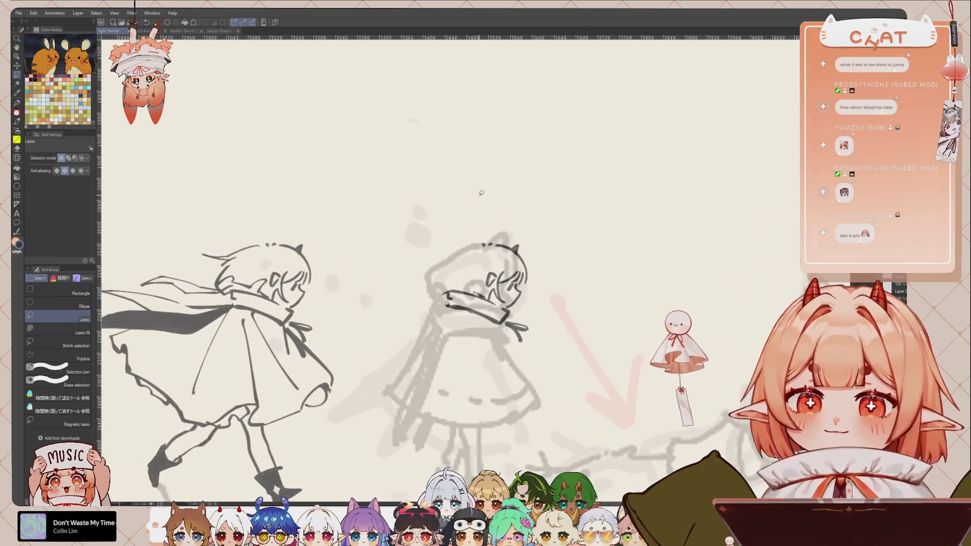
scroll(475, 202, "up", 1)
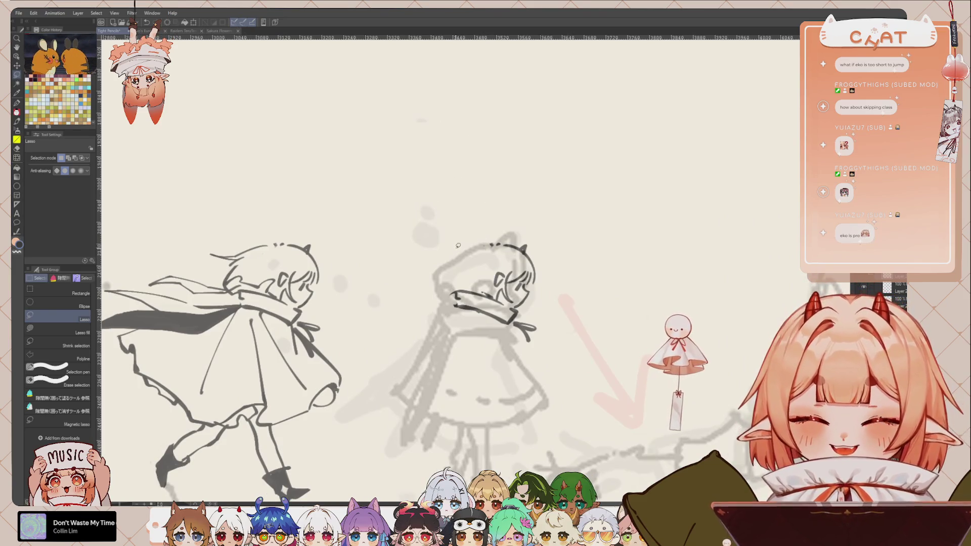
key("p")
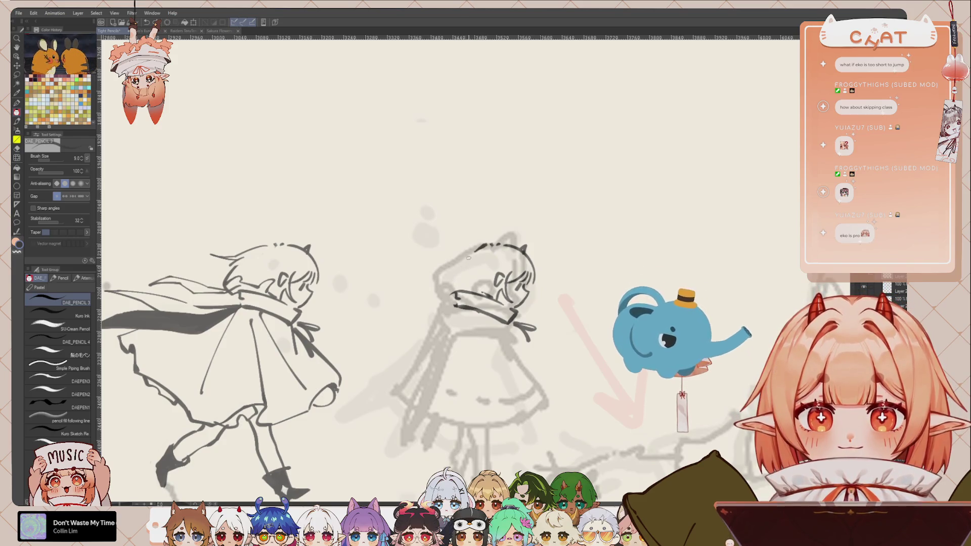
left_click_drag(486, 245, 456, 285)
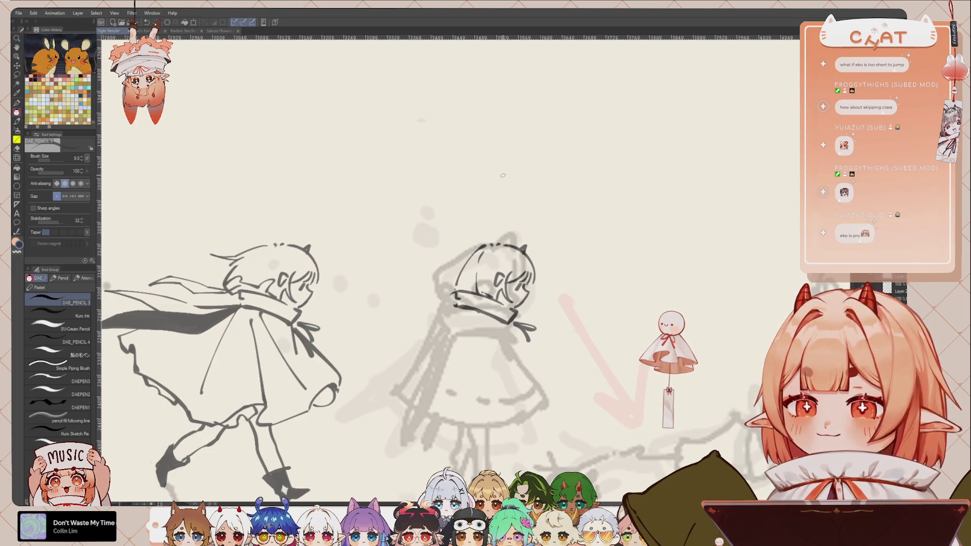
left_click_drag(455, 202, 430, 215)
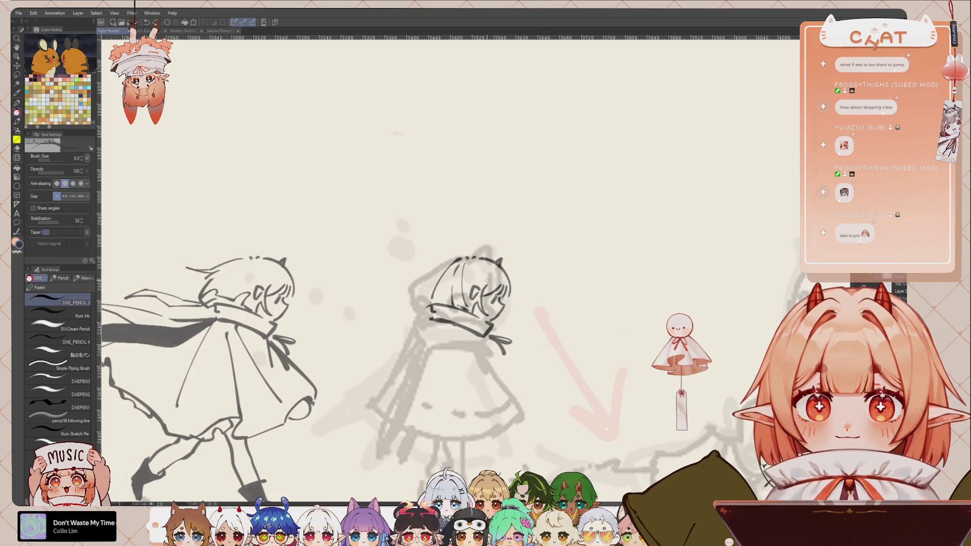
scroll(444, 274, "down", 3)
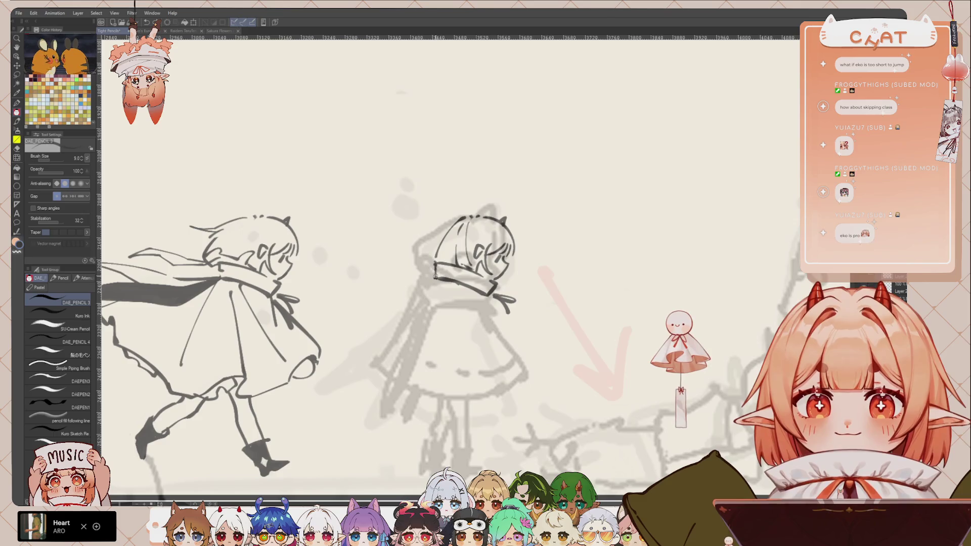
Draw the right side of the hooded figure's dress and bring the panels into view
left_click_drag(490, 296, 530, 365)
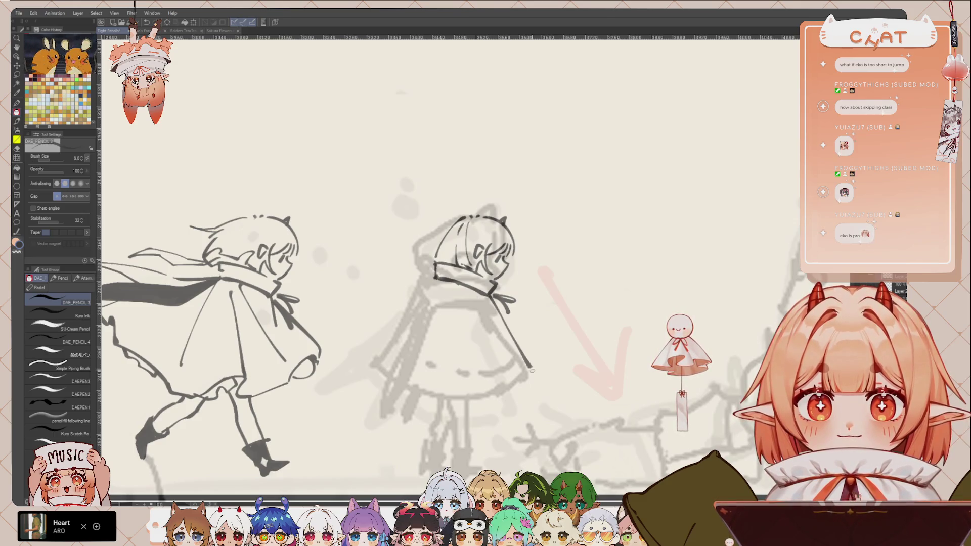
scroll(511, 267, "down", 3)
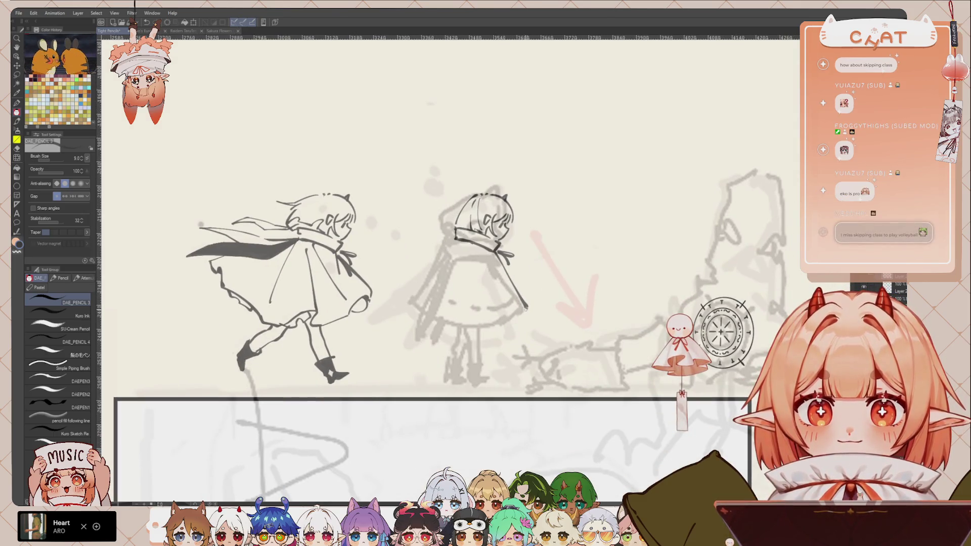
scroll(466, 188, "down", 2)
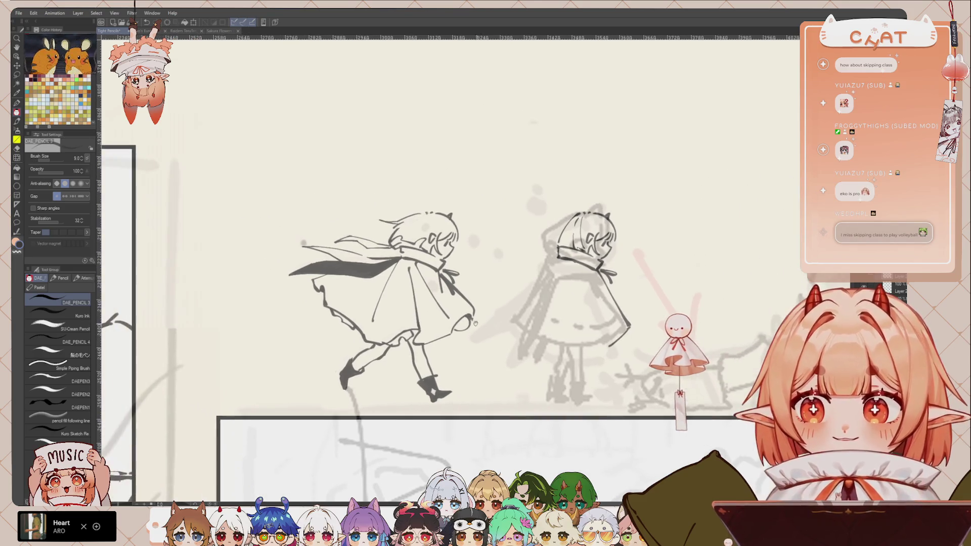
mouse_move(465, 188)
left_mouse_down()
mouse_move(638, 274)
mouse_move(435, 245)
mouse_move(450, 270)
left_mouse_up()
scroll(638, 274, "up", 4)
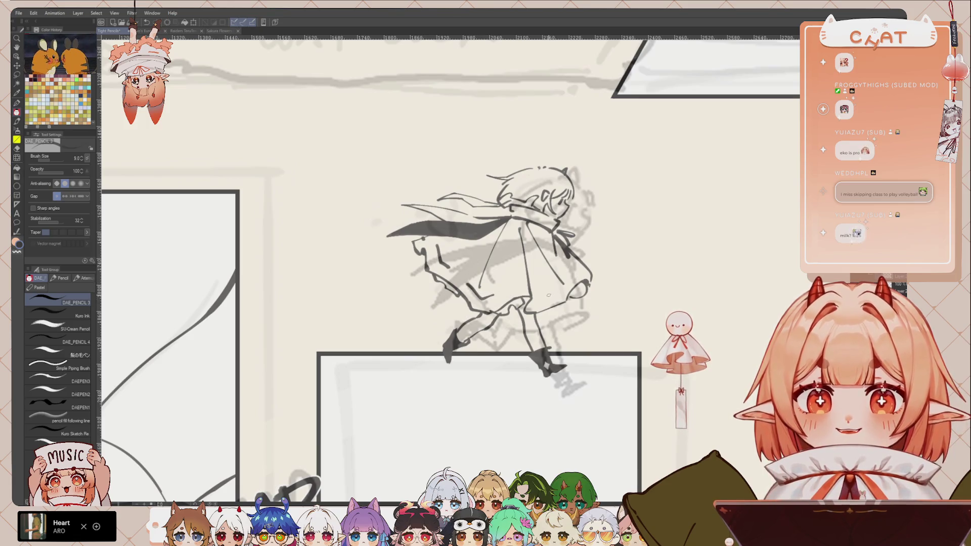
Add a short line to the running chibi's skirt and frame both figures
left_click_drag(486, 299, 498, 294)
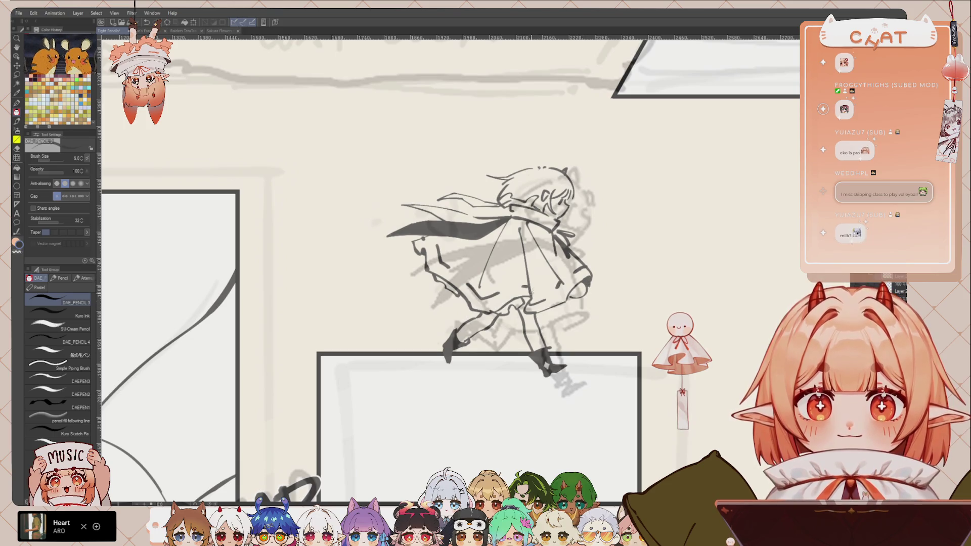
left_click_drag(760, 299, 692, 240)
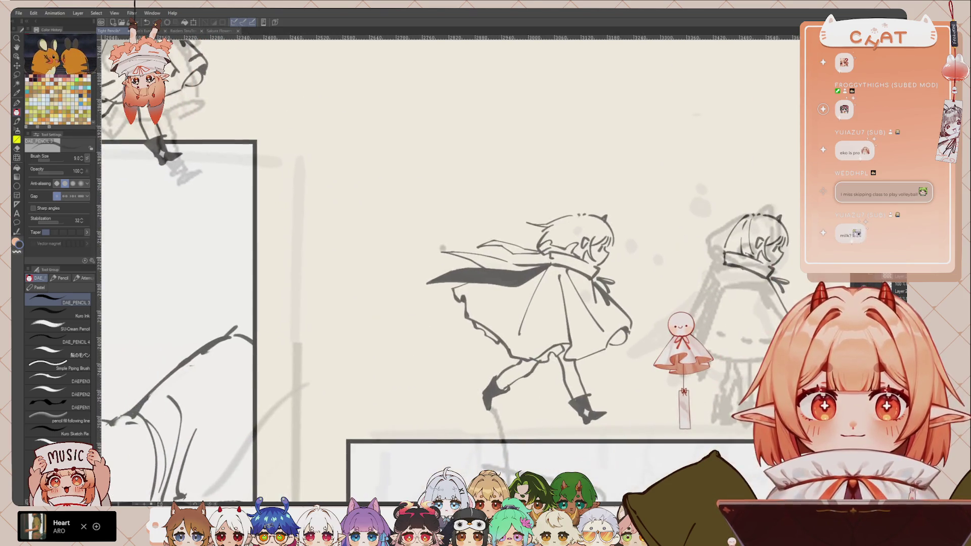
scroll(442, 268, "down", 3)
scroll(443, 268, "up", 2)
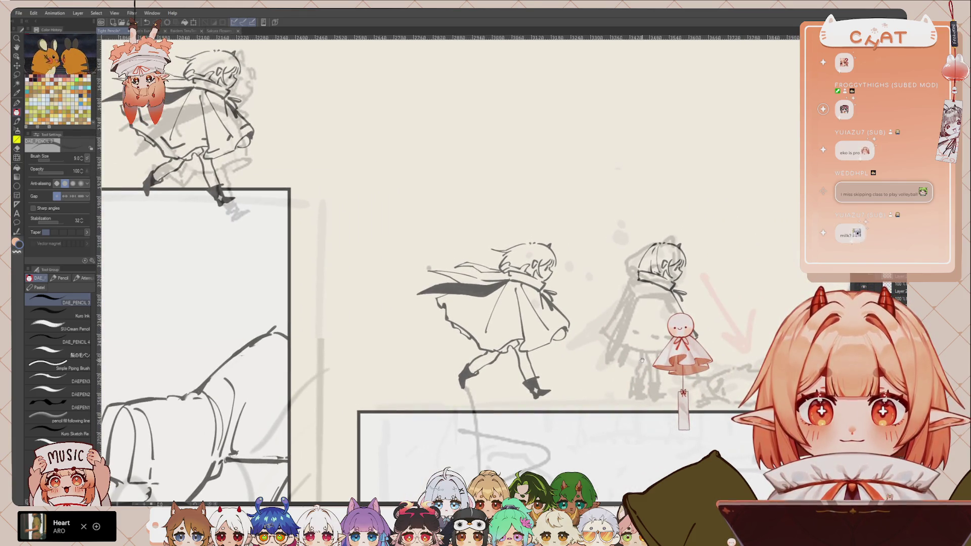
scroll(789, 276, "up", 1)
scroll(789, 276, "up", 2)
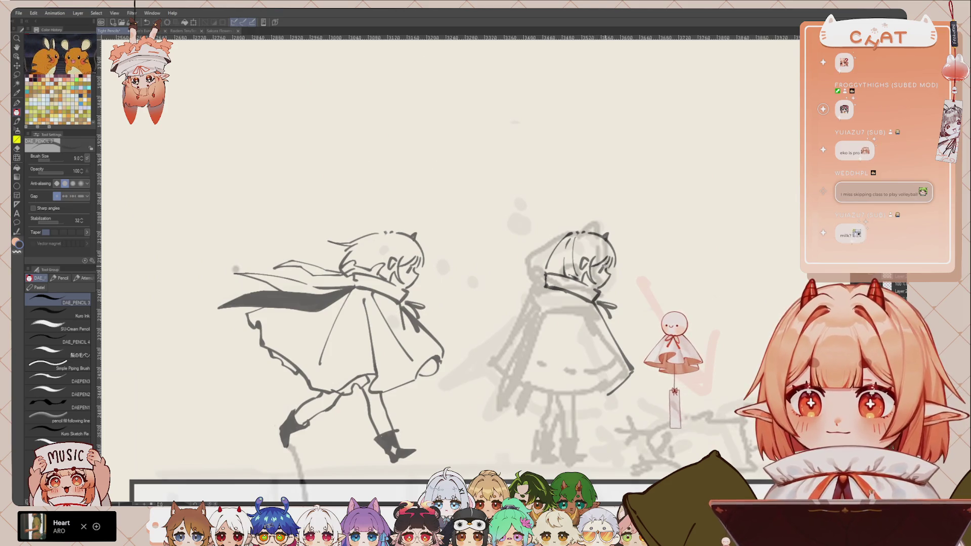
left_click_drag(605, 312, 594, 303)
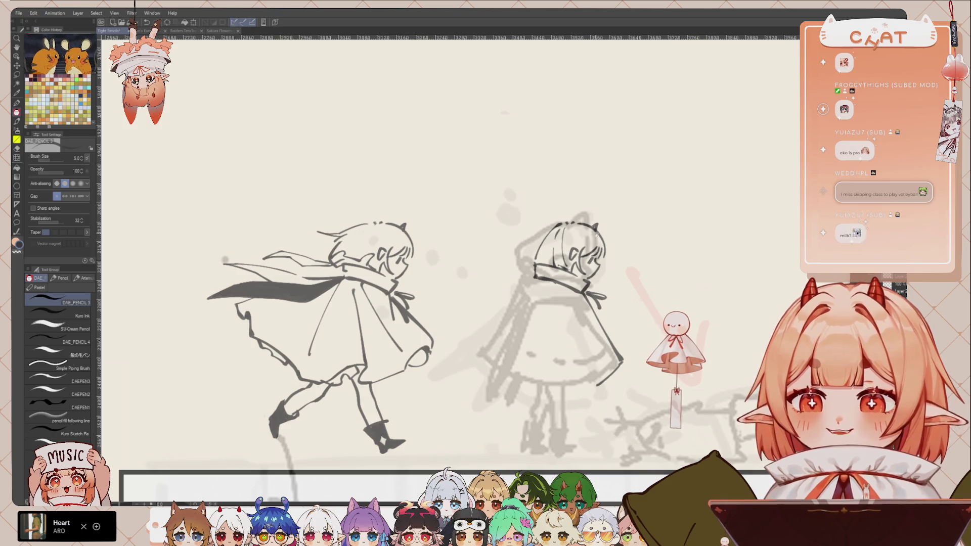
left_click_drag(506, 252, 500, 251)
Draw and redraw the hooded figure's cape line and cape hem
left_click_drag(520, 286, 490, 326)
key("ctrl+z")
mouse_move(530, 277)
left_mouse_down()
mouse_move(474, 341)
mouse_move(491, 369)
mouse_move(509, 363)
left_mouse_up()
key("ctrl+z")
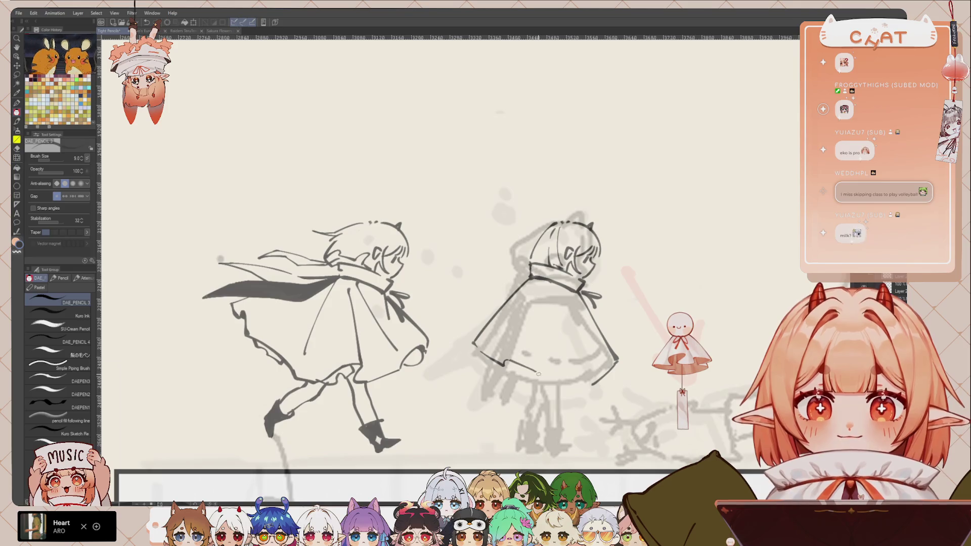
left_click_drag(565, 378, 600, 371)
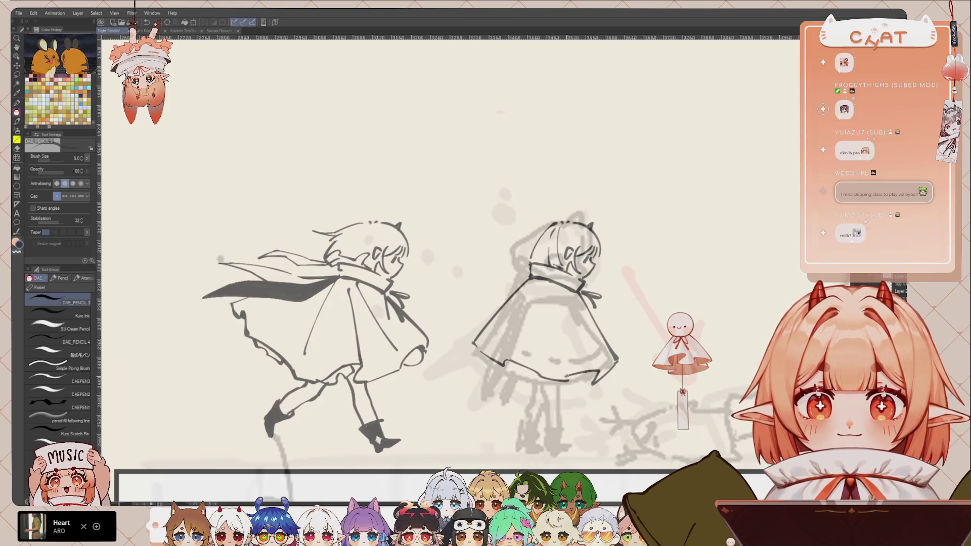
key("ctrl+z")
key("ctrl+z")
key("ctrl+z")
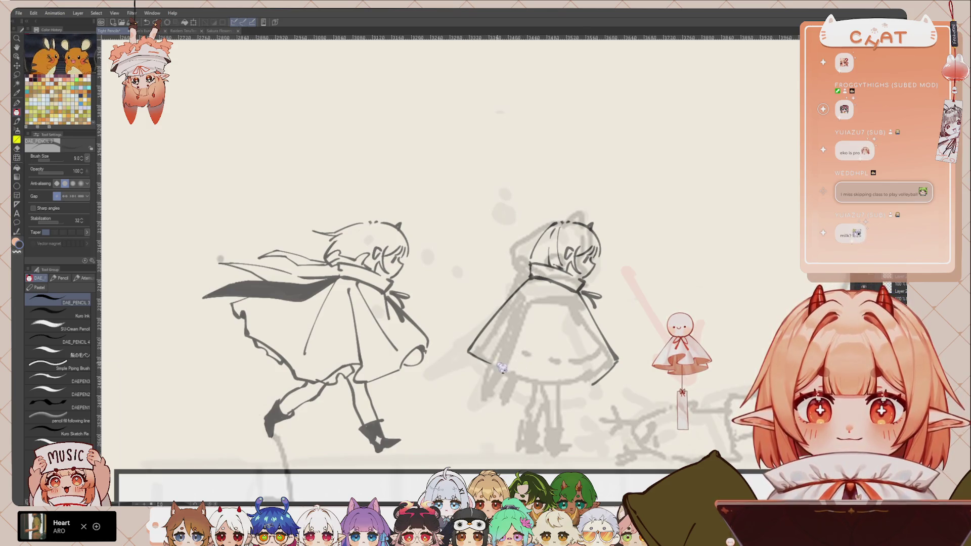
left_click_drag(551, 374, 595, 365)
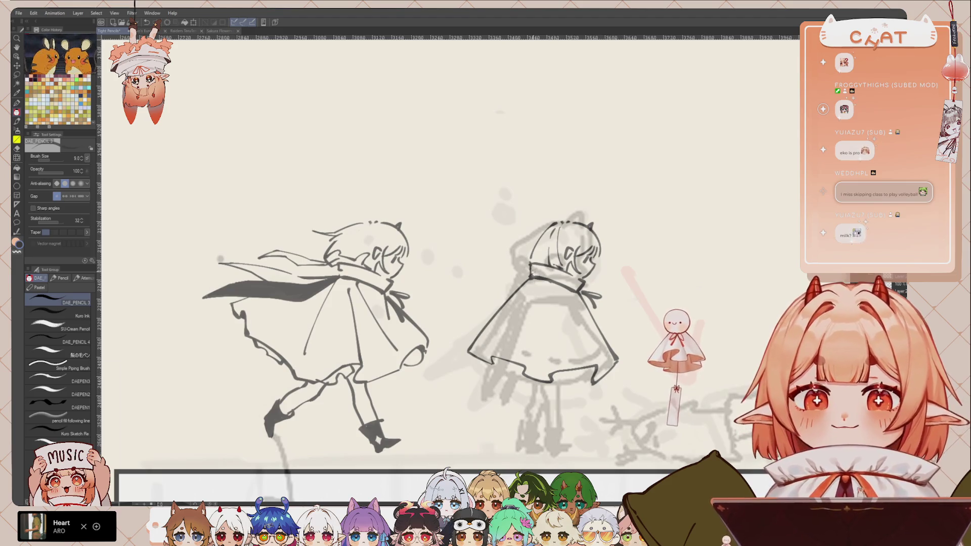
Check the mirrored view, then draw the cloak's lower edge and left edge down to the hem
key("h")
left_click_drag(474, 354, 537, 360)
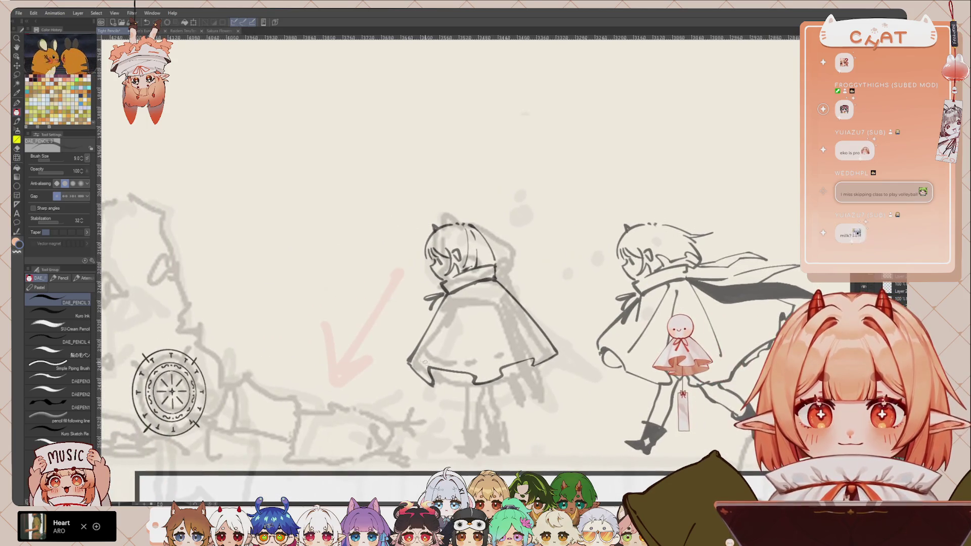
left_click_drag(407, 363, 431, 377)
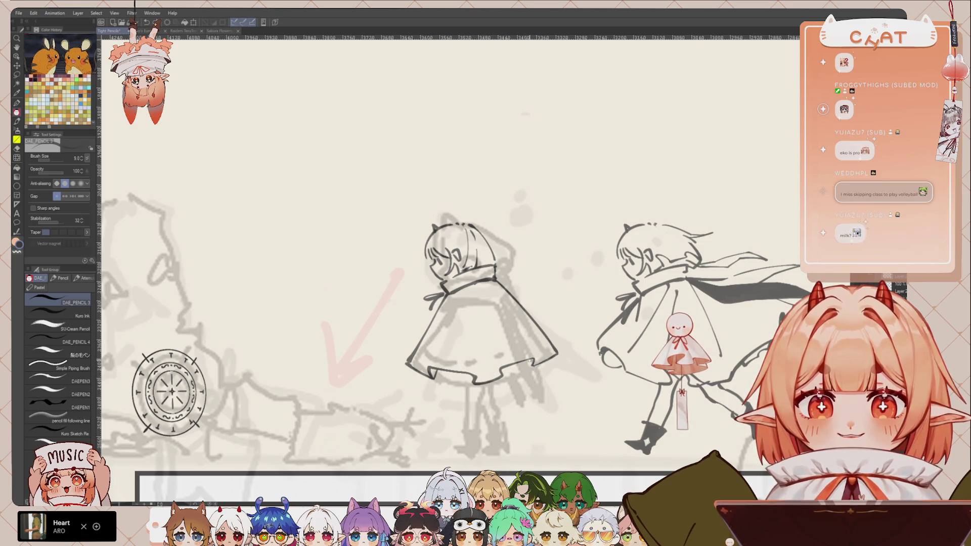
key("h")
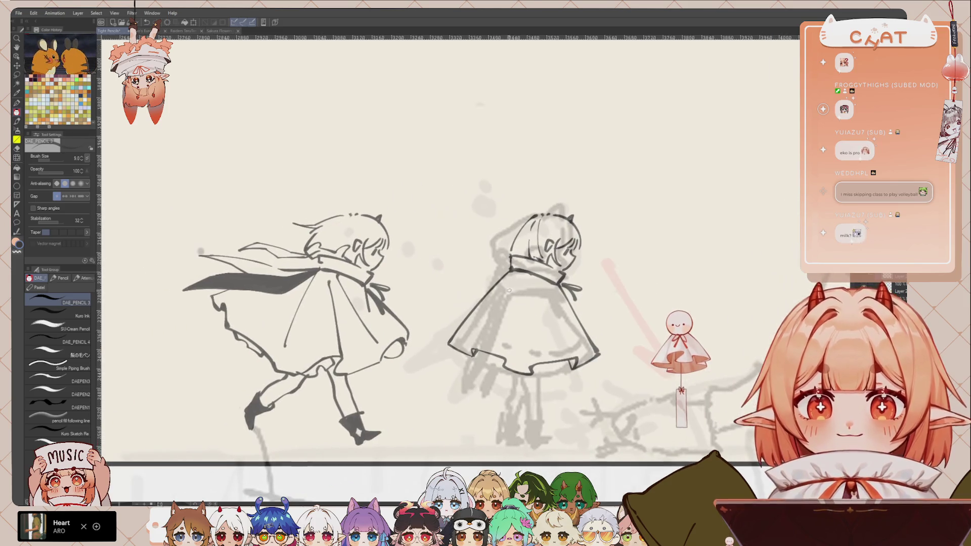
left_click_drag(514, 269, 476, 351)
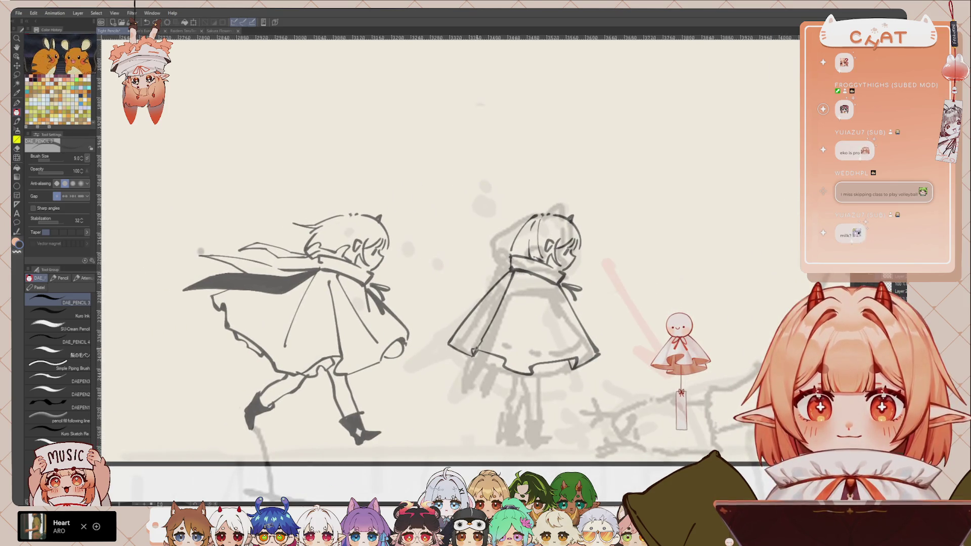
mouse_move(511, 271)
left_mouse_down()
mouse_move(477, 310)
mouse_move(452, 390)
left_mouse_up()
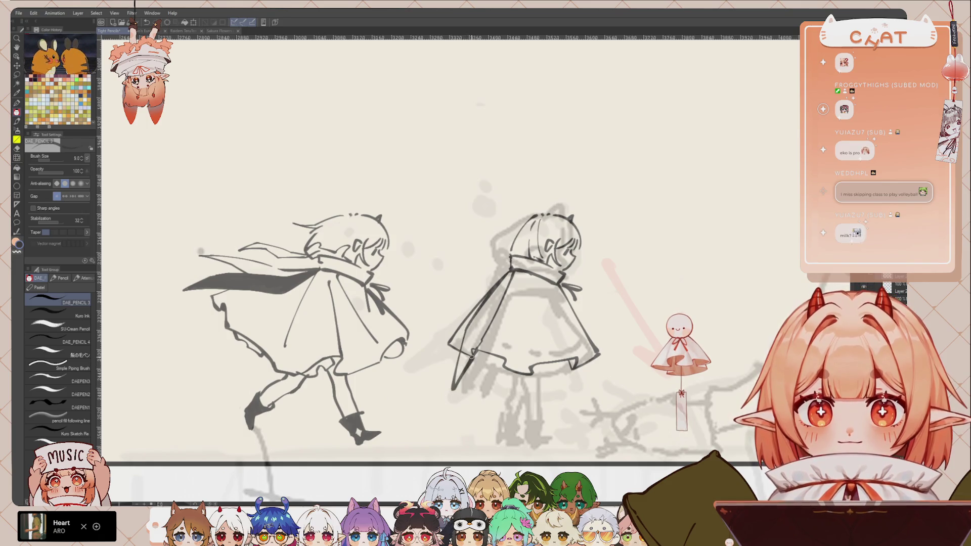
Refine the cloak edge lines and recentre the view down to the canvas bottom
scroll(488, 344, "left", 1)
scroll(500, 347, "left", 1)
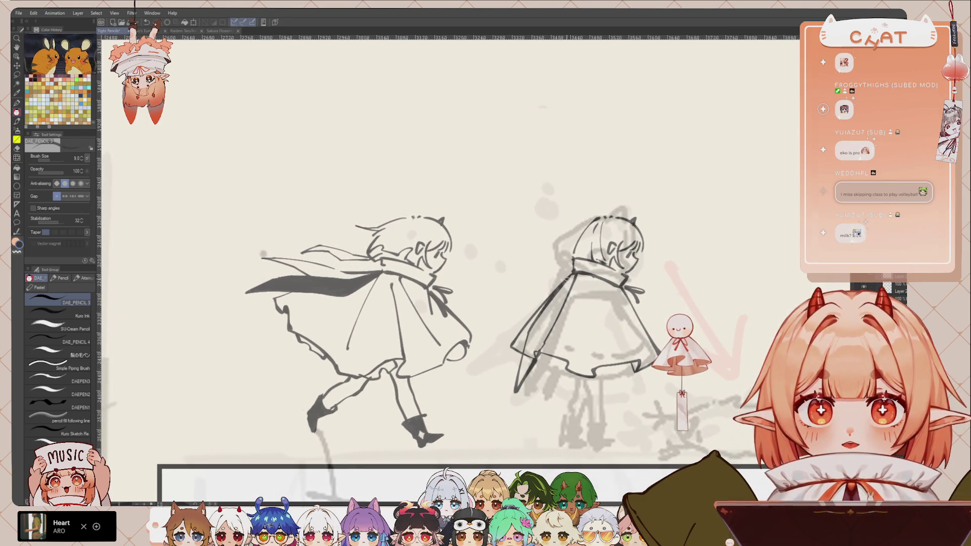
left_click_drag(512, 347, 506, 368)
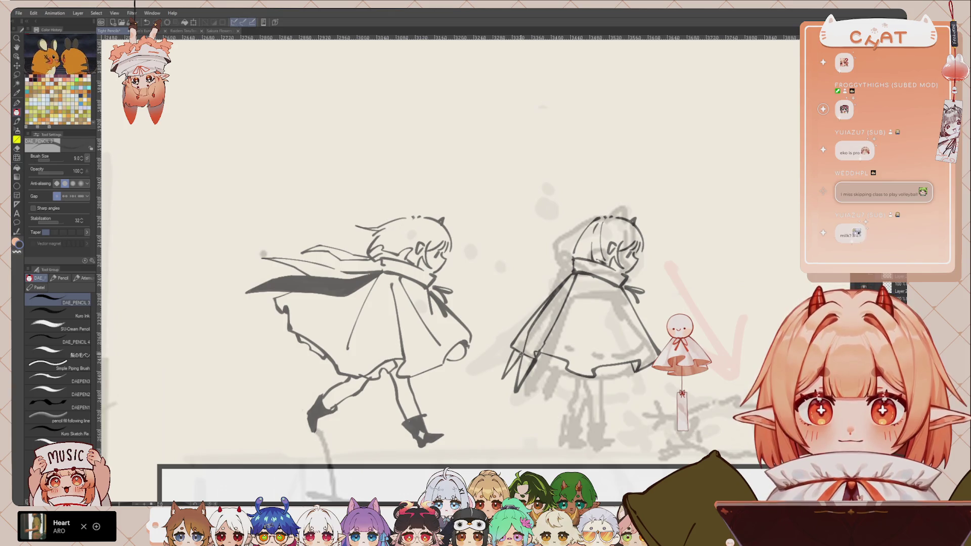
left_click_drag(533, 324, 516, 380)
key("ctrl+z")
left_click_drag(548, 325, 529, 361)
mouse_move(556, 305)
left_mouse_down()
mouse_move(533, 349)
mouse_move(536, 328)
mouse_move(553, 303)
mouse_move(515, 392)
left_mouse_up()
key("c")
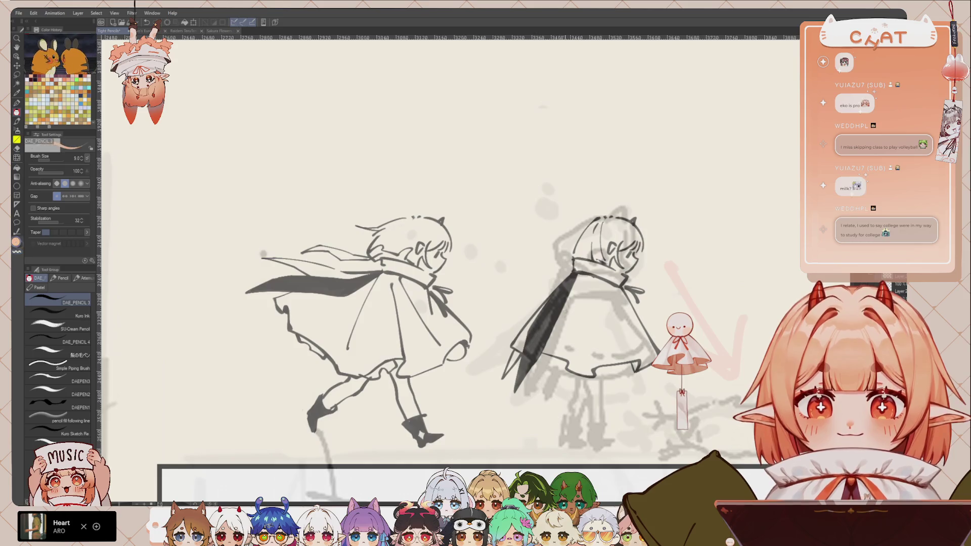
left_click_drag(572, 304, 529, 336)
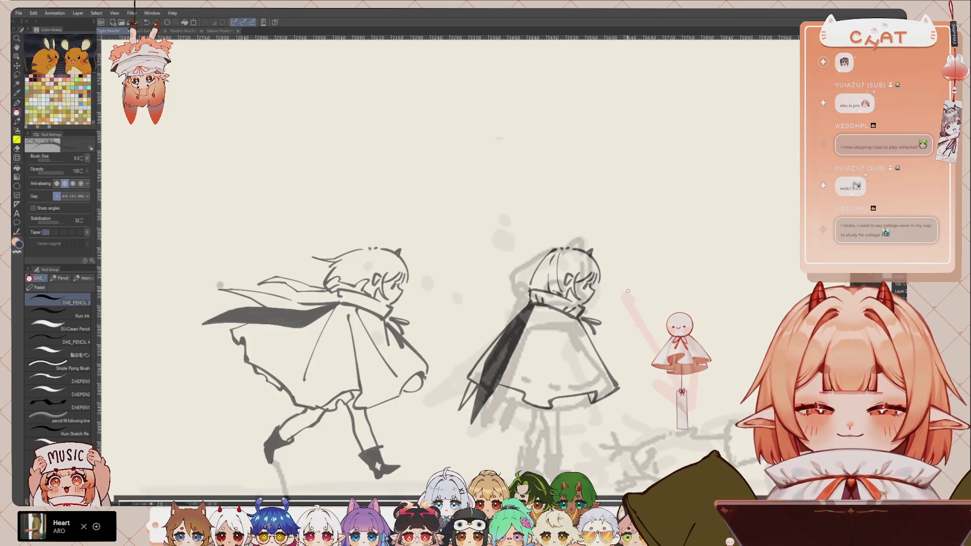
left_click_drag(546, 405, 517, 345)
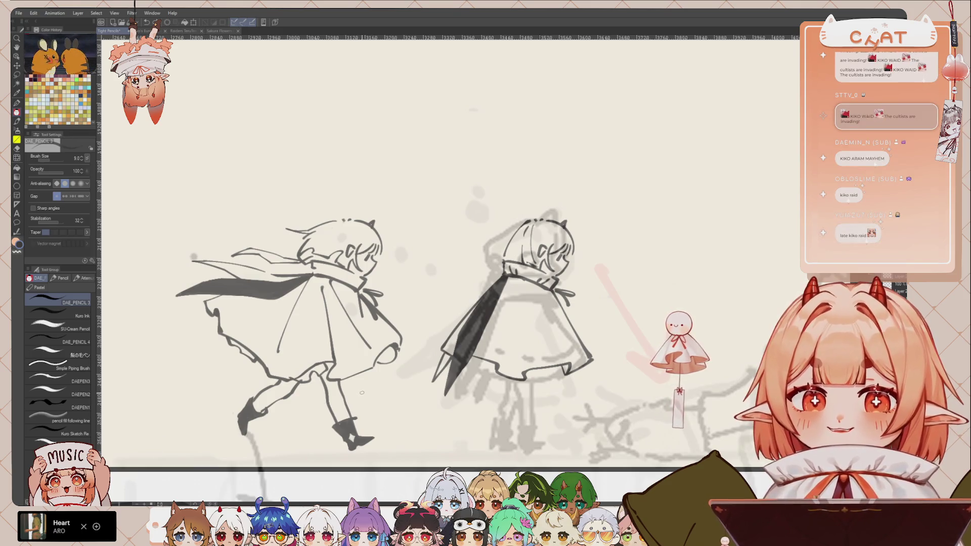
Draw a vertical fold line on the hooded cloak, replacing the earlier diagonal stroke
key("h")
left_click_drag(438, 364, 459, 374)
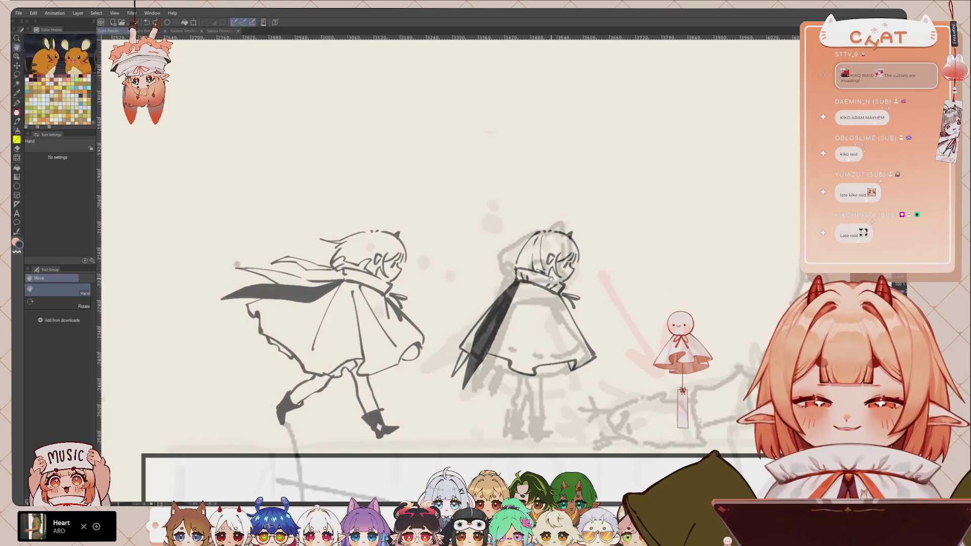
left_click_drag(551, 305, 465, 275)
key("p")
mouse_move(547, 299)
left_mouse_down()
mouse_move(540, 281)
mouse_move(573, 349)
left_mouse_up()
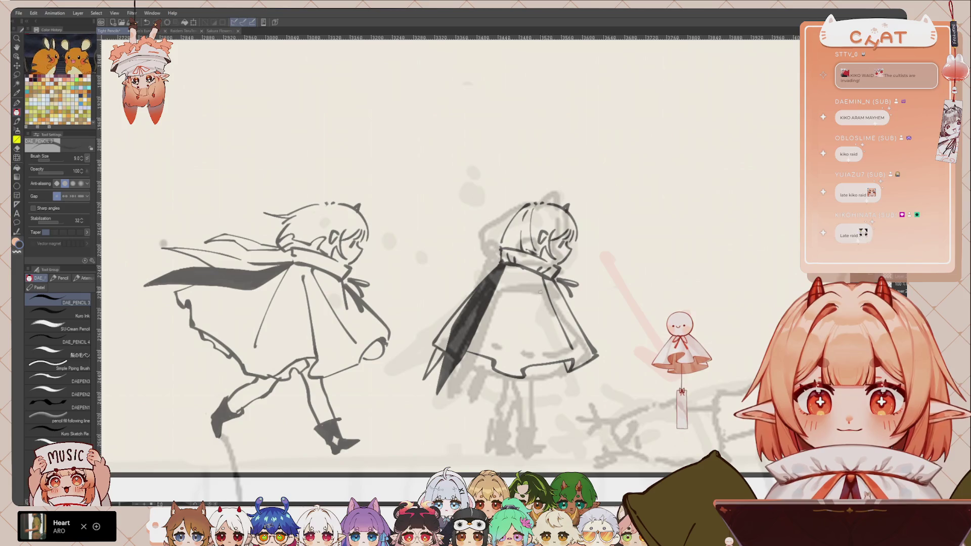
left_click_drag(524, 266, 525, 355)
key("ctrl+z")
key("ctrl+z")
key("ctrl+z")
left_click_drag(540, 275, 561, 351)
Lasso the hooded figure's lower cloak and stretch it downward with Free Transform
scroll(560, 352, "down", 1)
key("m")
mouse_move(579, 305)
left_mouse_down()
mouse_move(445, 308)
mouse_move(607, 334)
left_mouse_up()
key("ctrl+t")
left_click_drag(521, 400, 520, 409)
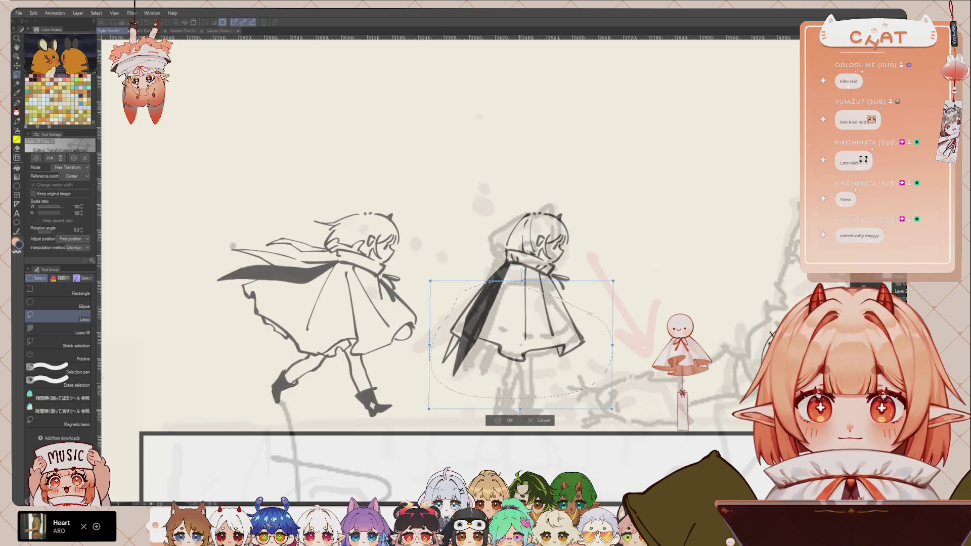
Apply the stretched cloak and clear the selection
left_click(506, 420)
key("ctrl+d")
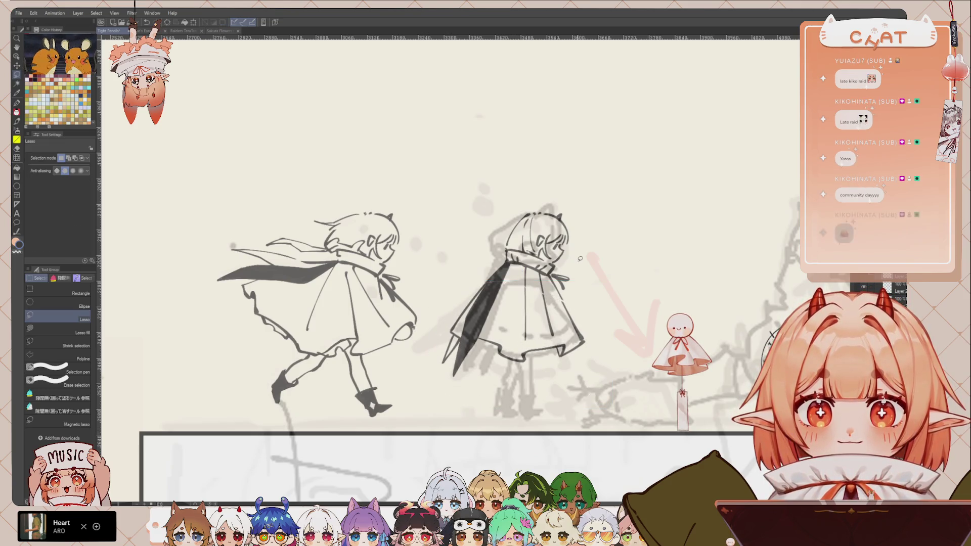
scroll(580, 258, "down", 2)
scroll(580, 258, "down", 2)
scroll(785, 307, "down", 2)
scroll(786, 307, "down", 1)
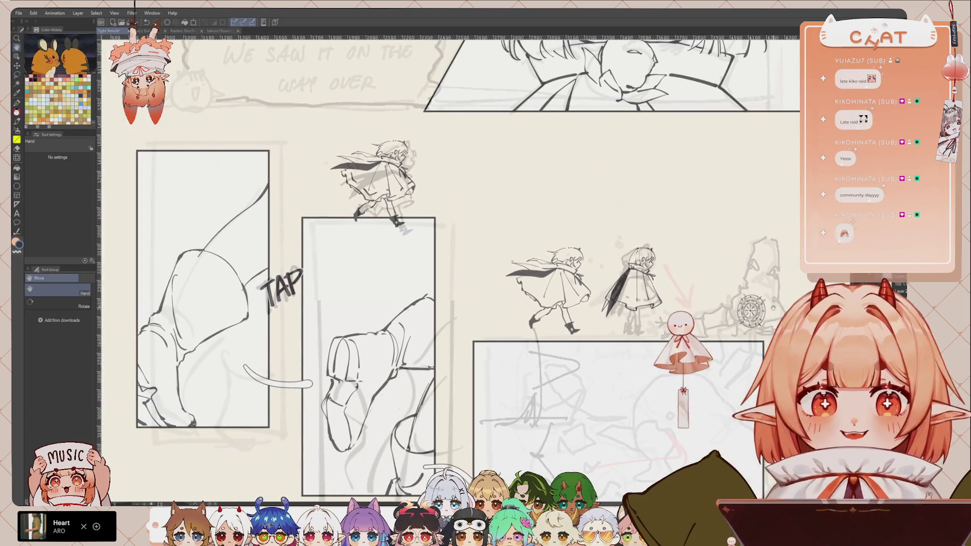
Select the spare chibi's leg and boot, invert, and delete the rest of the chibi
key("m")
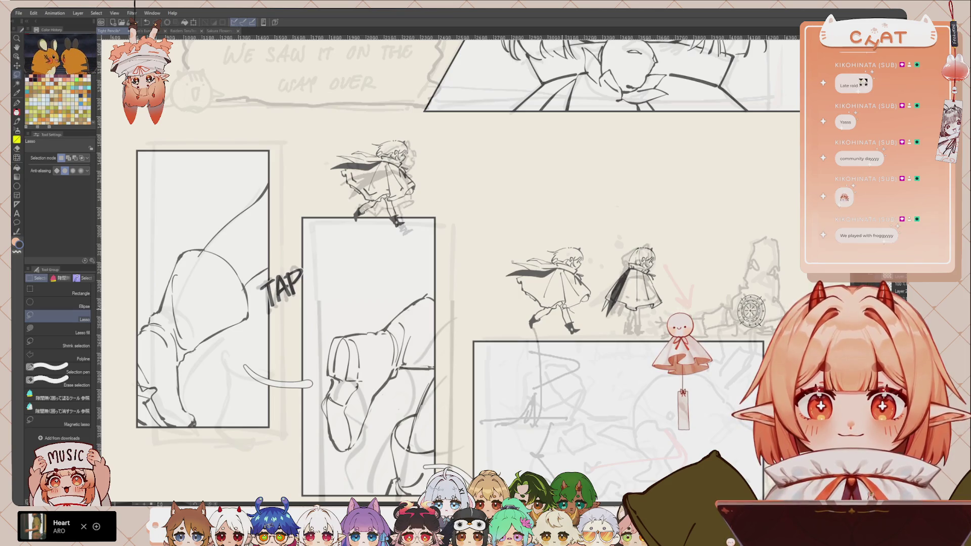
left_click_drag(560, 306, 591, 317)
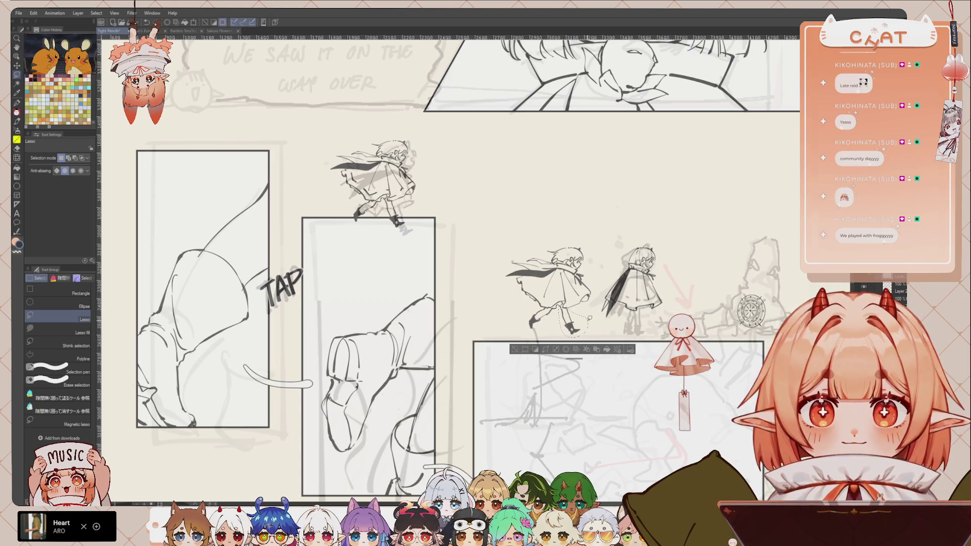
scroll(599, 265, "up", 2)
scroll(599, 264, "up", 1)
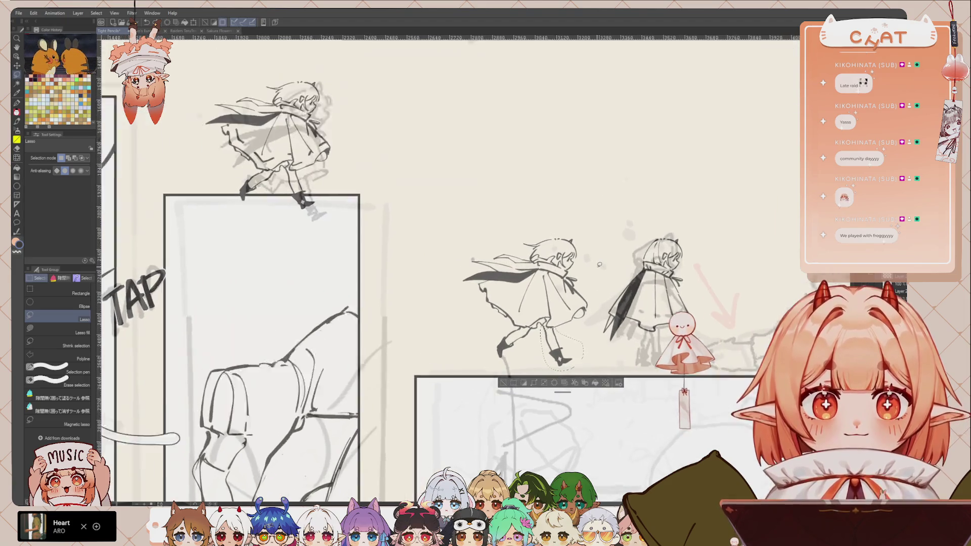
scroll(600, 265, "up", 1)
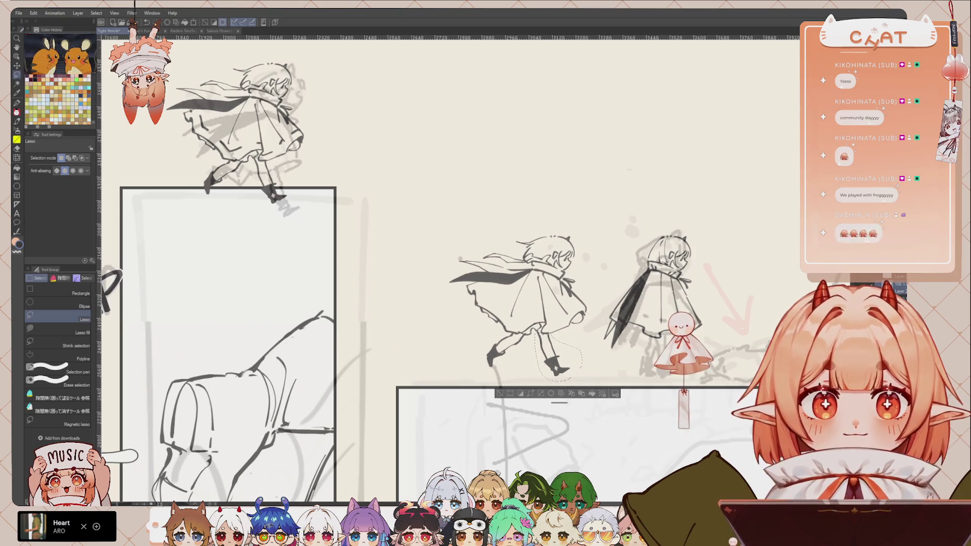
key("ctrl+shift+i")
key("Delete")
scroll(451, 270, "down", 5)
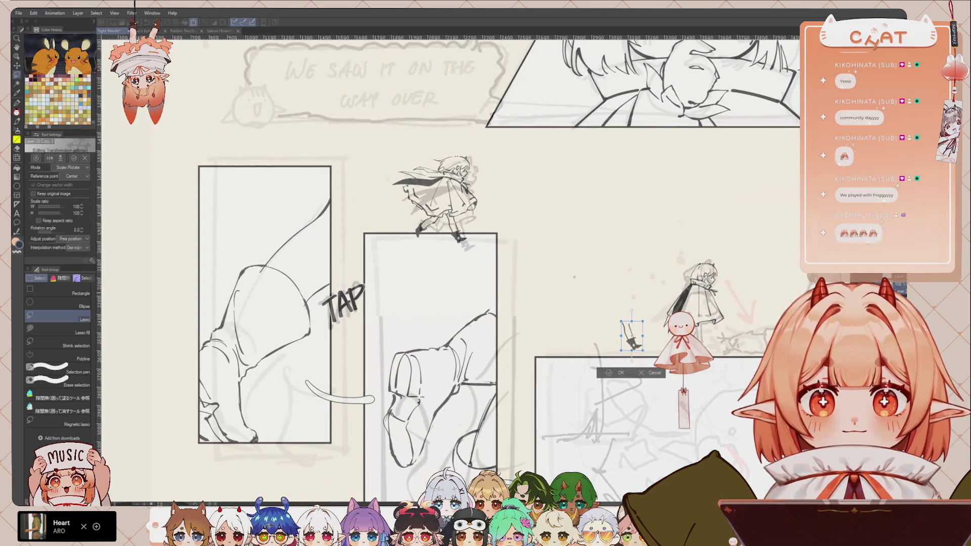
Rotate the leftover leg upright and place it under the hooded figure
key("ctrl+t")
mouse_move(643, 313)
left_mouse_down()
mouse_move(648, 326)
mouse_move(708, 335)
left_mouse_up()
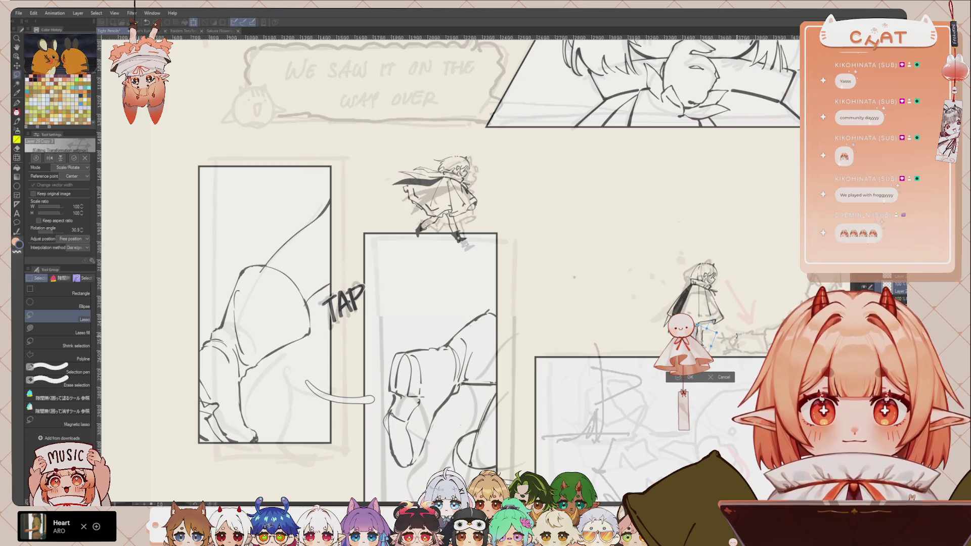
left_click_drag(714, 339, 709, 341)
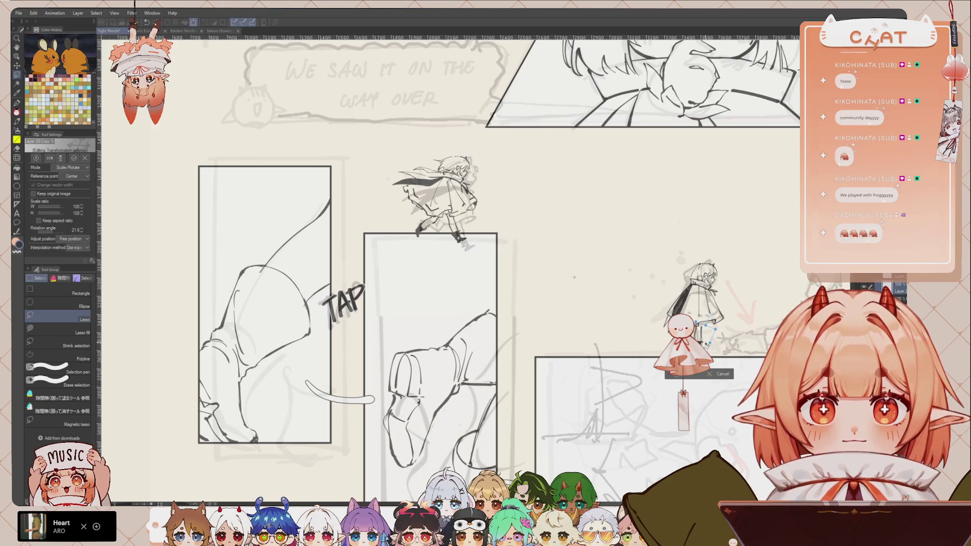
left_click(697, 376)
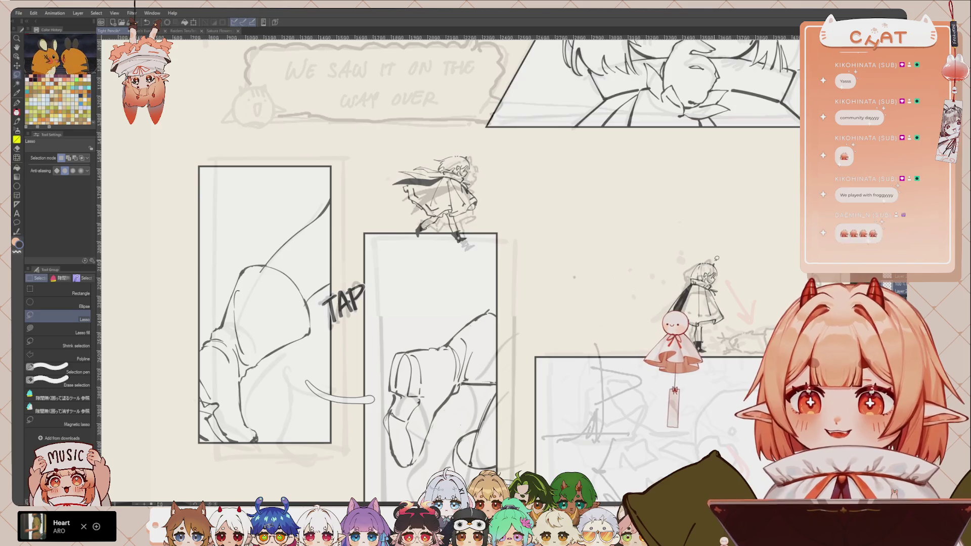
scroll(718, 263, "up", 1)
scroll(716, 259, "up", 1)
scroll(682, 253, "up", 1)
scroll(633, 242, "up", 1)
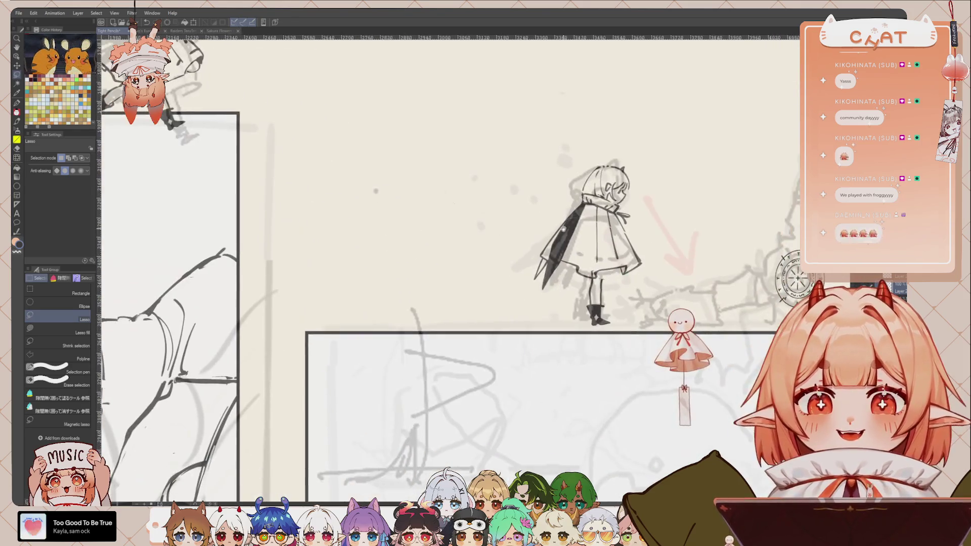
Pencil the hooded figure's back leg, redrawing it over several attempts
scroll(563, 229, "up", 2)
scroll(563, 229, "up", 1)
key("p")
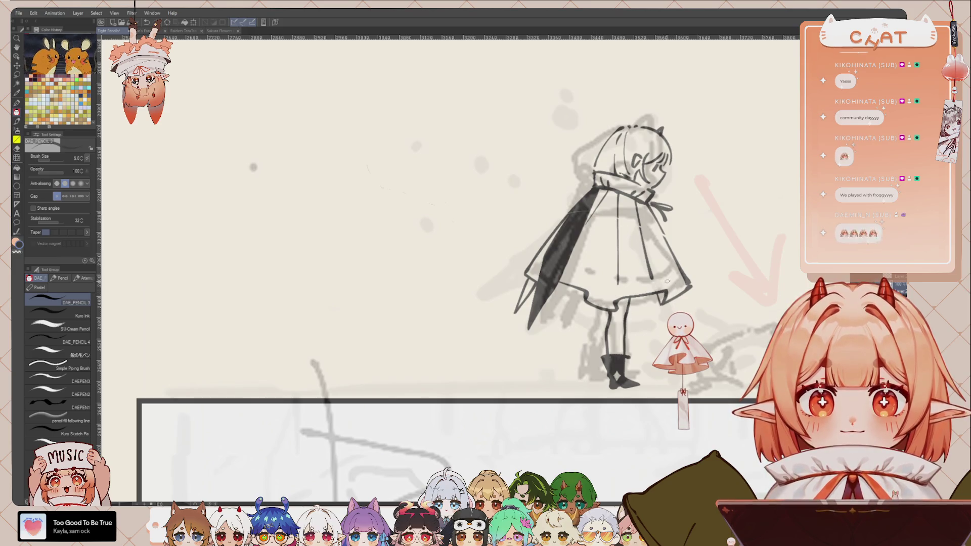
left_click_drag(596, 308, 593, 349)
key("ctrl+z")
key("ctrl+z")
left_click_drag(602, 307, 592, 355)
key("ctrl+z")
left_click_drag(606, 310, 608, 354)
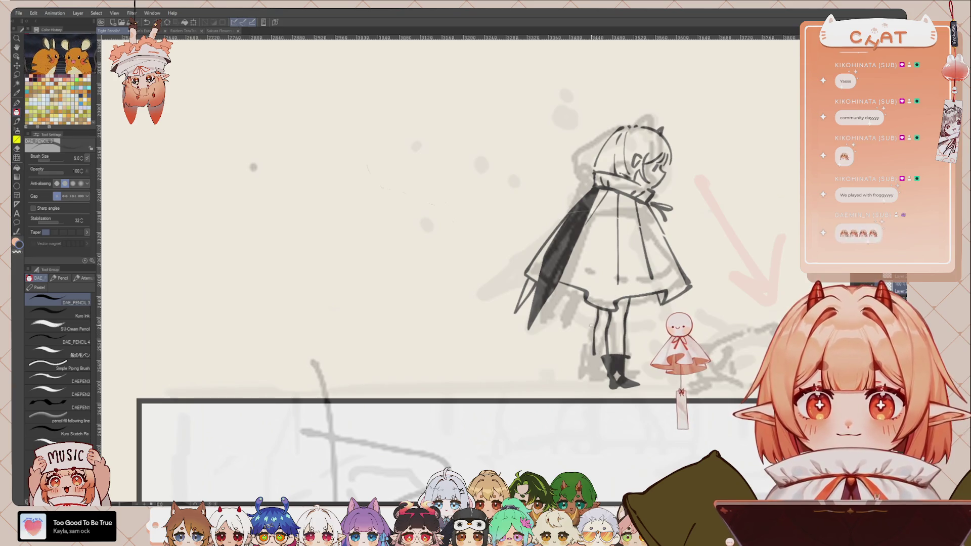
key("ctrl+z")
mouse_move(610, 309)
left_mouse_down()
mouse_move(606, 354)
mouse_move(590, 353)
left_mouse_up()
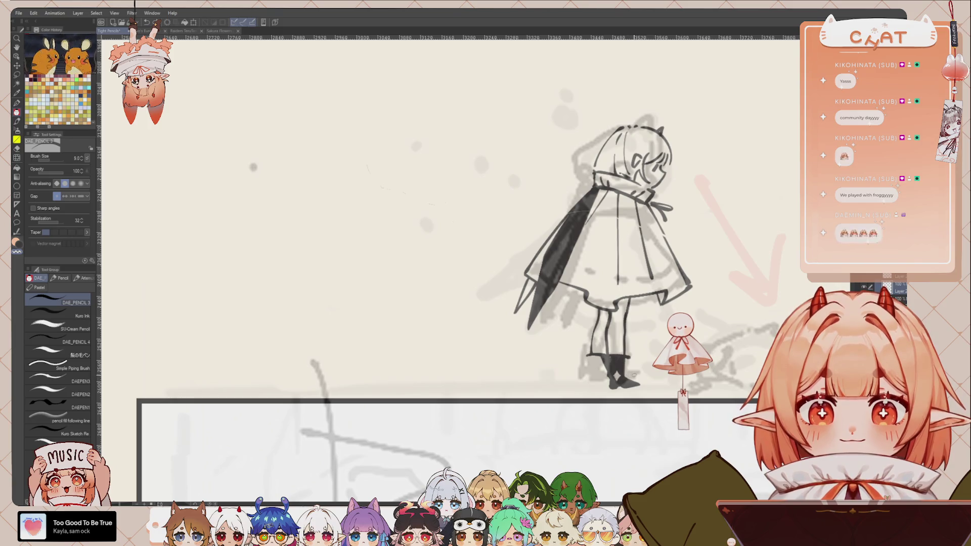
Transform the boot under the hooded figure and ink its left edge with the G-pen
key("m")
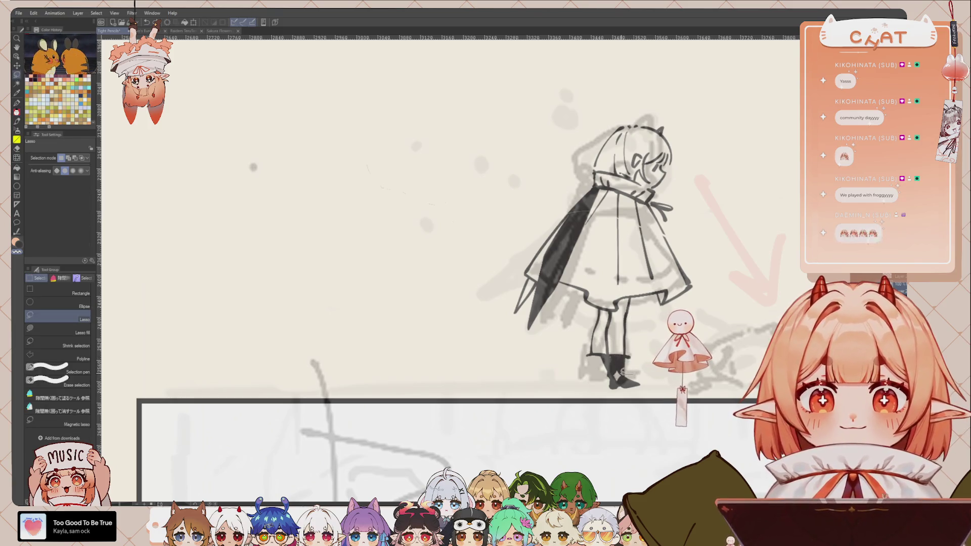
key("ctrl+t")
mouse_move(613, 377)
left_mouse_down()
mouse_move(607, 372)
mouse_move(632, 393)
left_mouse_up()
left_click(613, 422)
key("p")
key("p")
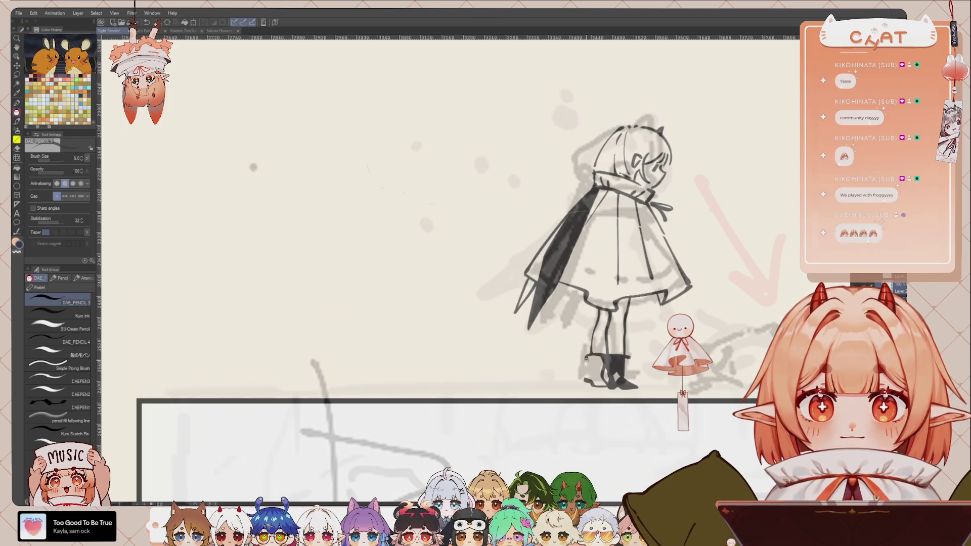
mouse_move(585, 355)
left_mouse_down()
mouse_move(586, 365)
mouse_move(600, 360)
left_mouse_up()
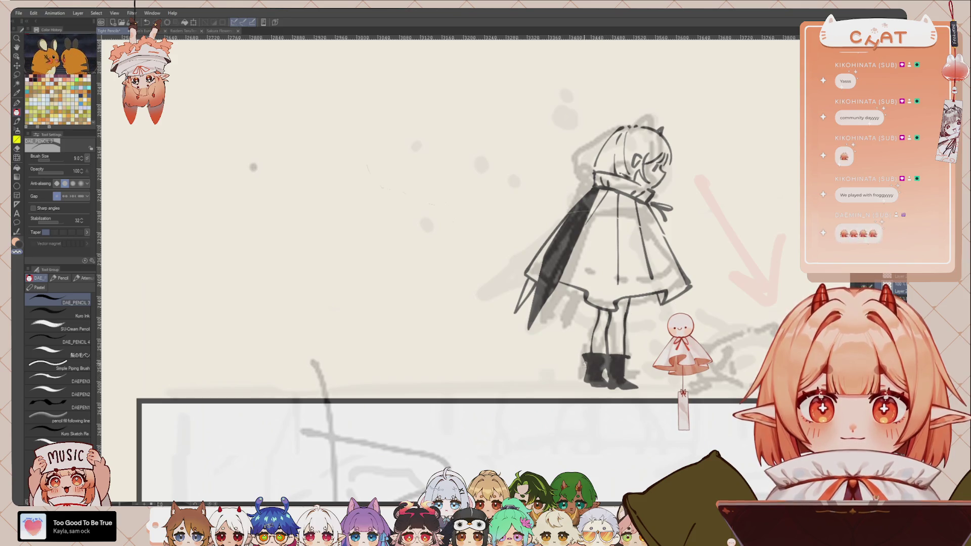
scroll(598, 366, "down", 3)
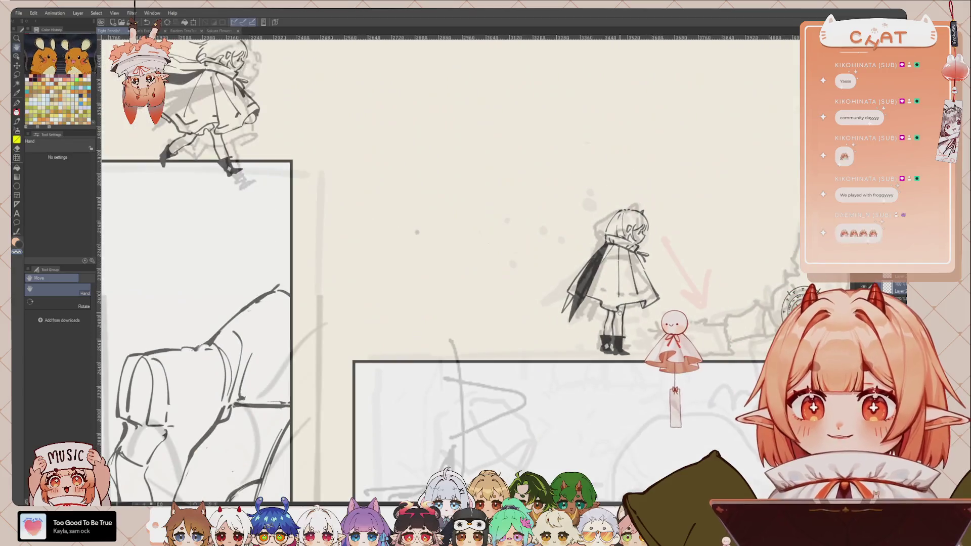
Switch to the Raiders TeruTeruBozu document and move a skirt star up onto the doll's head
left_click_drag(192, 10, 183, 51)
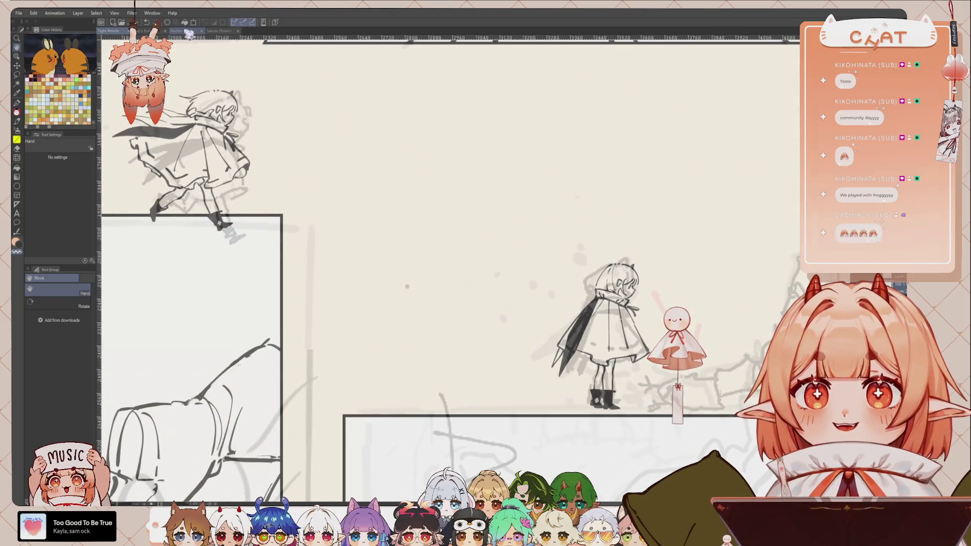
left_click(188, 31)
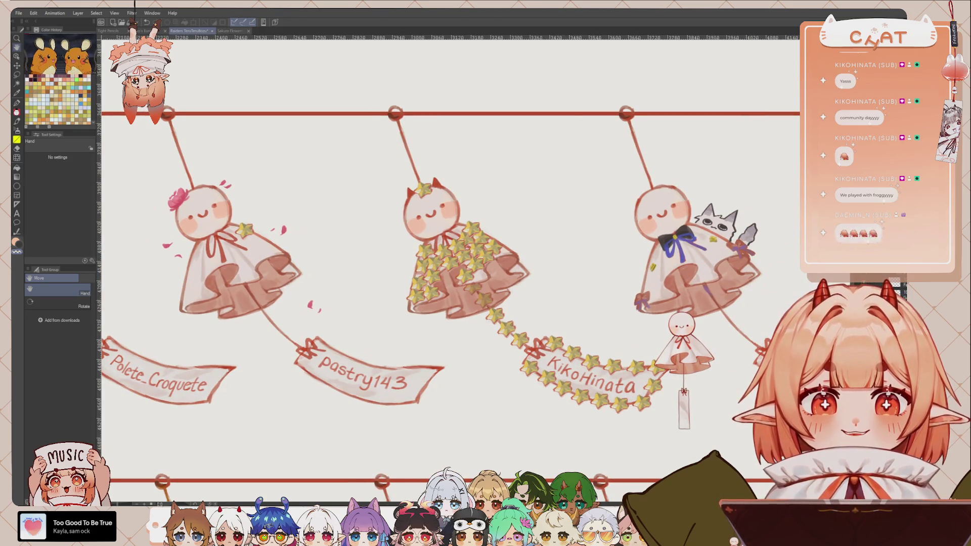
key("ctrl+t")
scroll(465, 228, "up", 2)
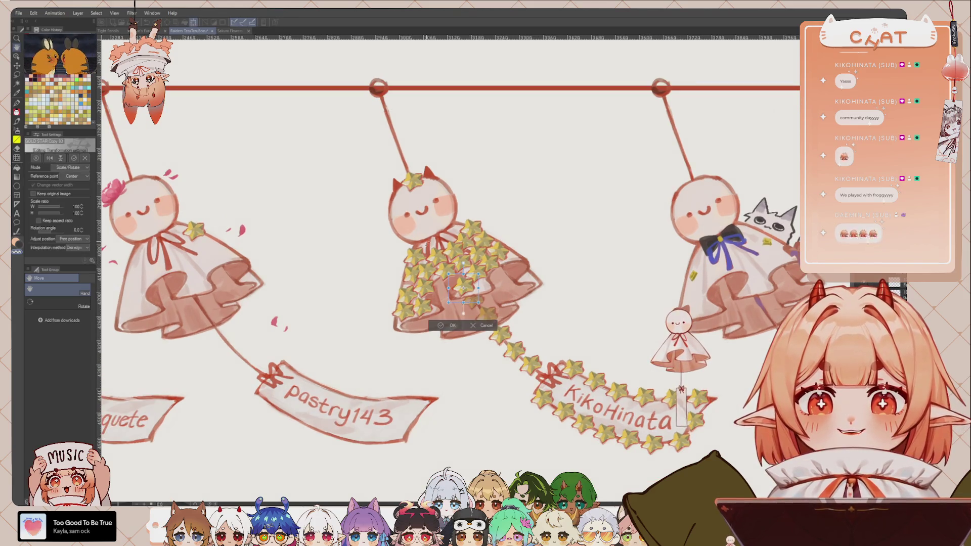
left_click_drag(473, 292, 468, 198)
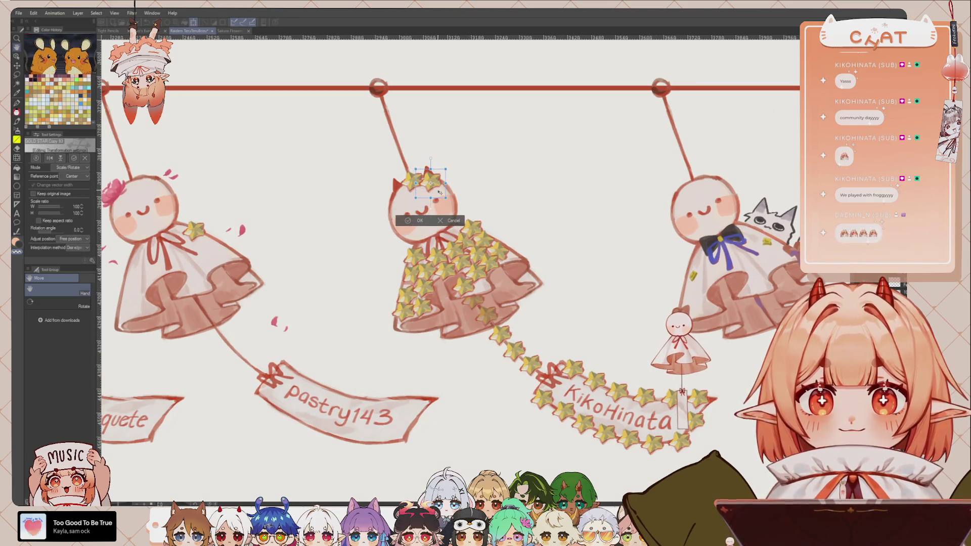
left_click(419, 218)
scroll(581, 256, "down", 2)
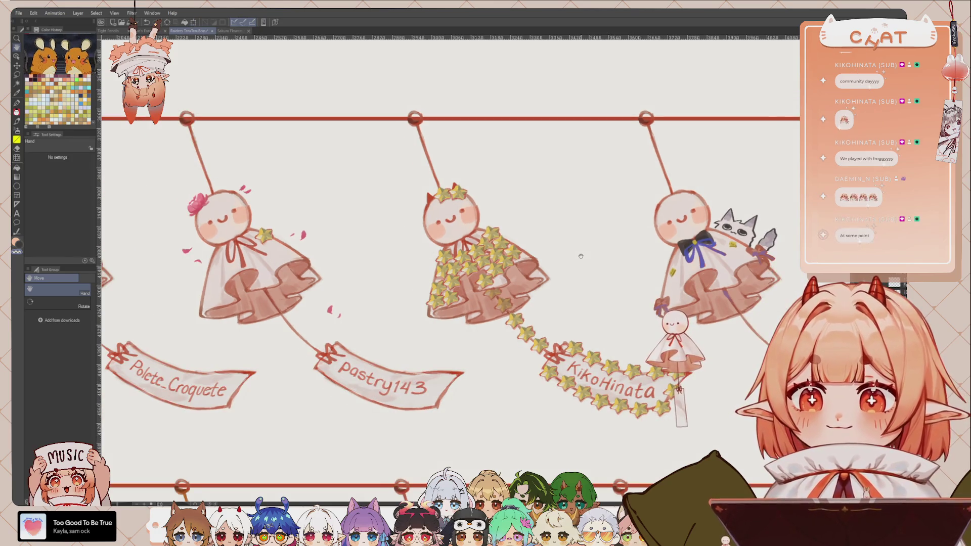
mouse_move(628, 364)
left_mouse_down()
mouse_move(560, 333)
mouse_move(531, 334)
left_mouse_up()
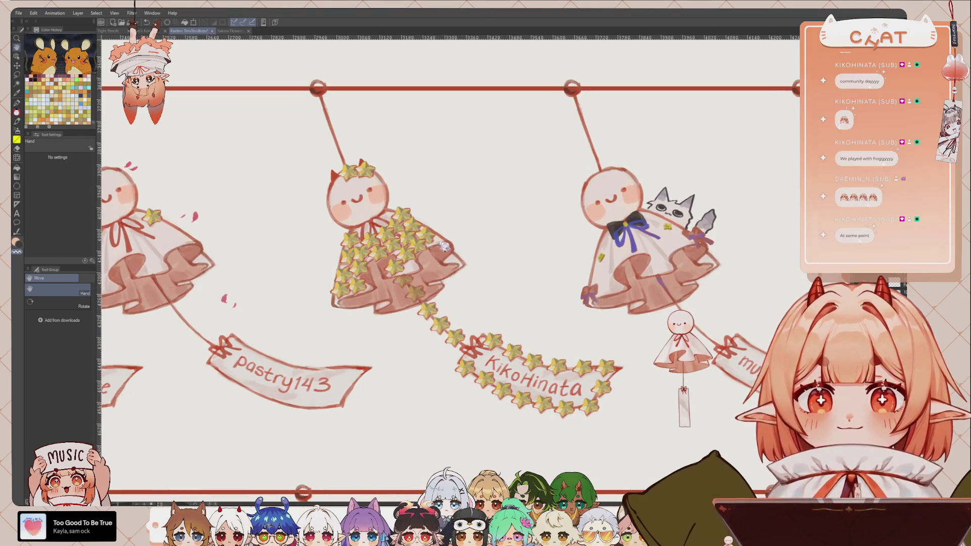
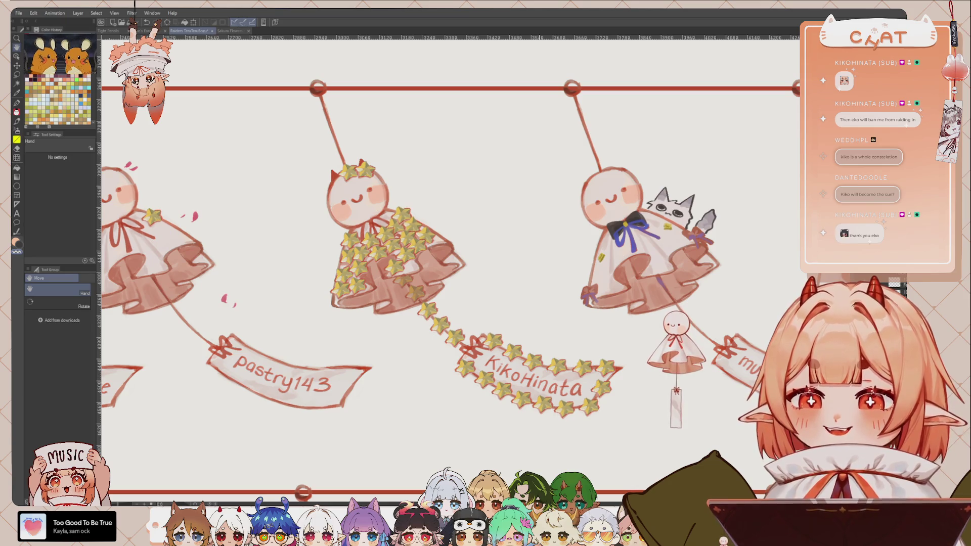
Switch from the hanging-dolls drawing to the Europe map document and zoom it into view
left_click_drag(465, 234, 465, 246)
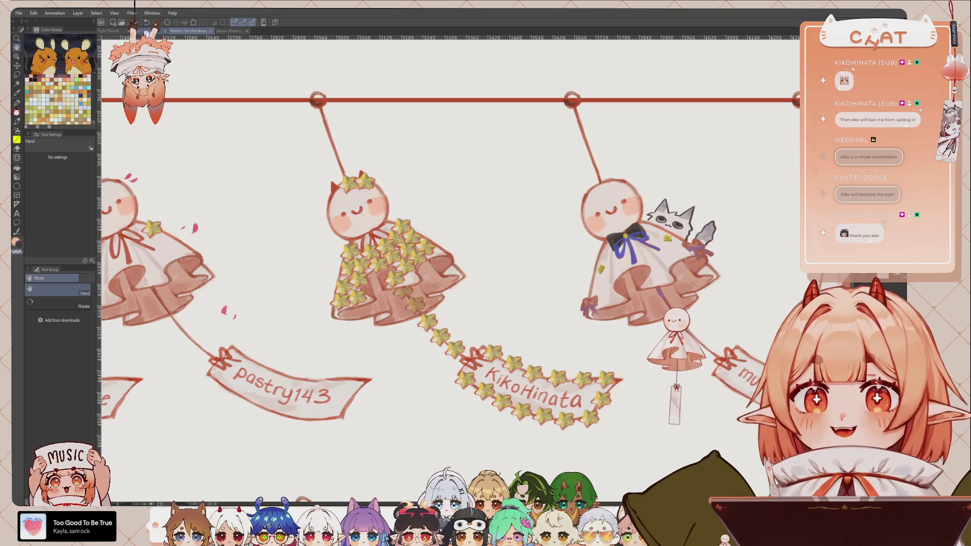
left_click(146, 31)
mouse_move(517, 299)
left_mouse_down()
mouse_move(524, 262)
mouse_move(594, 290)
mouse_move(587, 294)
left_mouse_up()
scroll(524, 262, "up", 2)
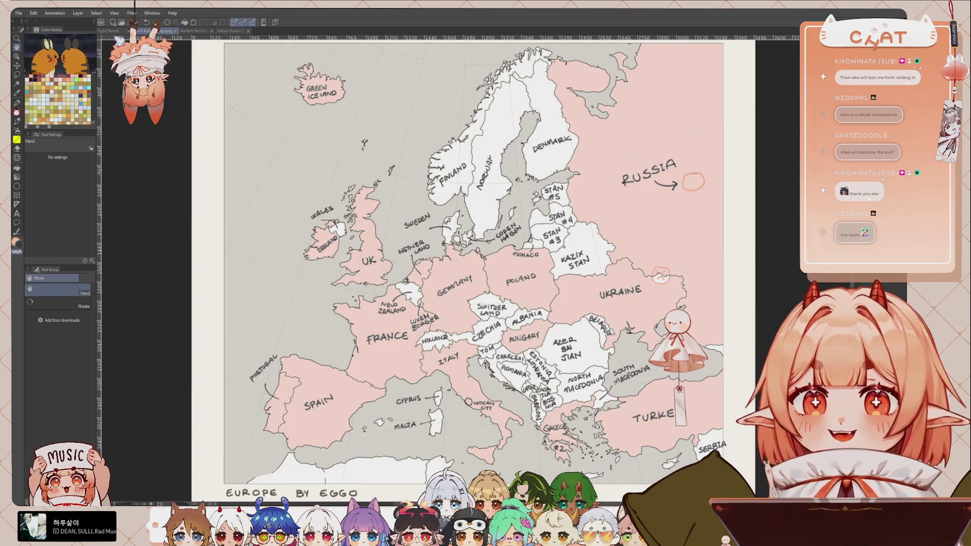
key("ctrl+shift+Tab")
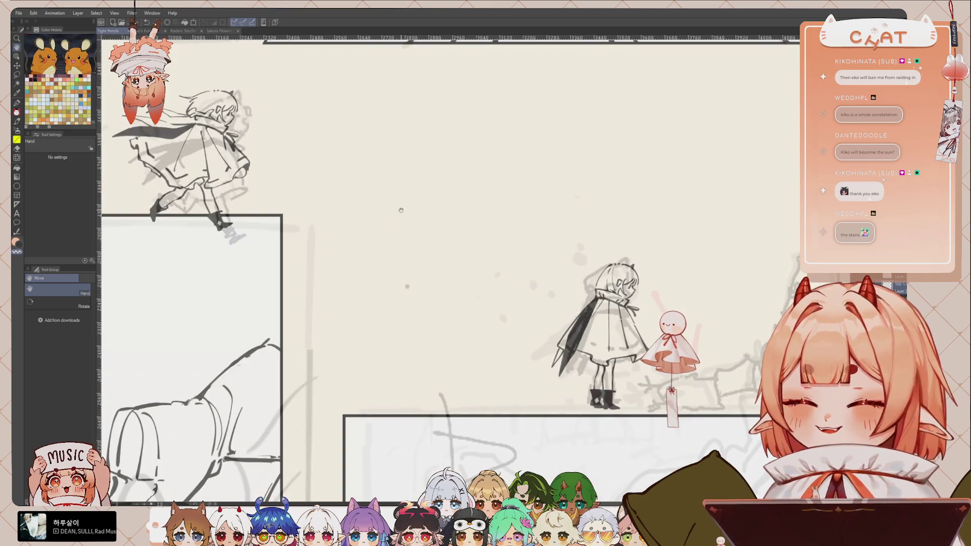
Centre the cloaked girl and try two pencil strokes on her cape, undoing both
left_click_drag(654, 349, 594, 319)
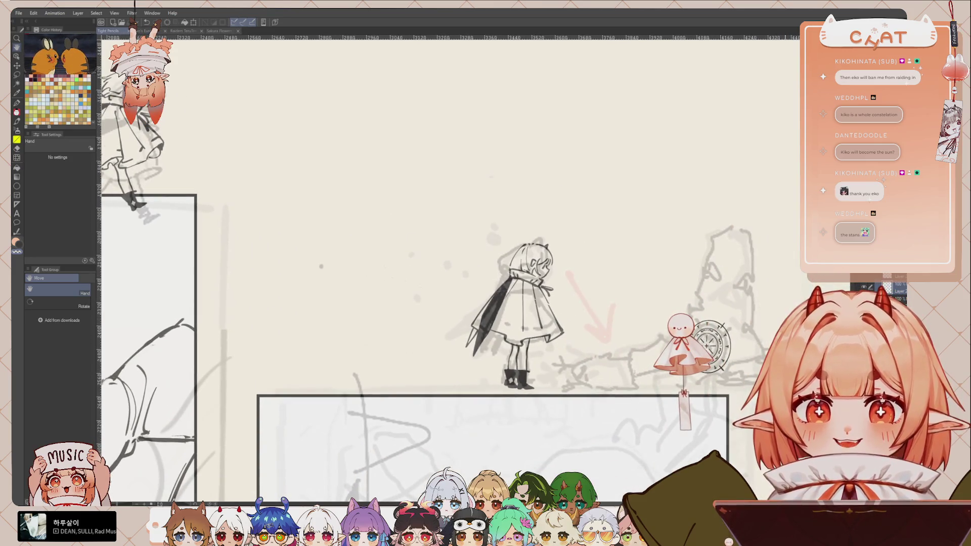
key("p")
scroll(517, 263, "up", 1)
left_click_drag(571, 289, 532, 283)
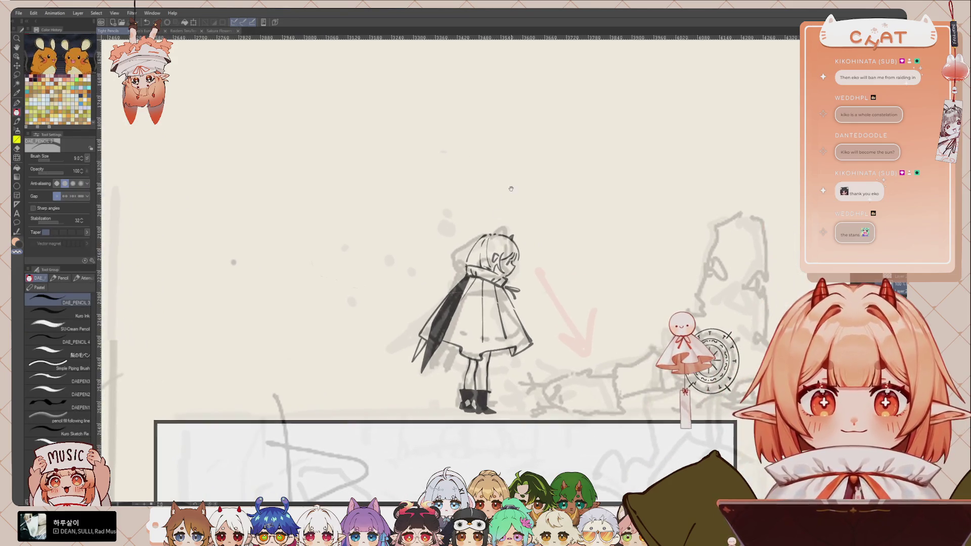
left_click_drag(548, 315, 529, 314)
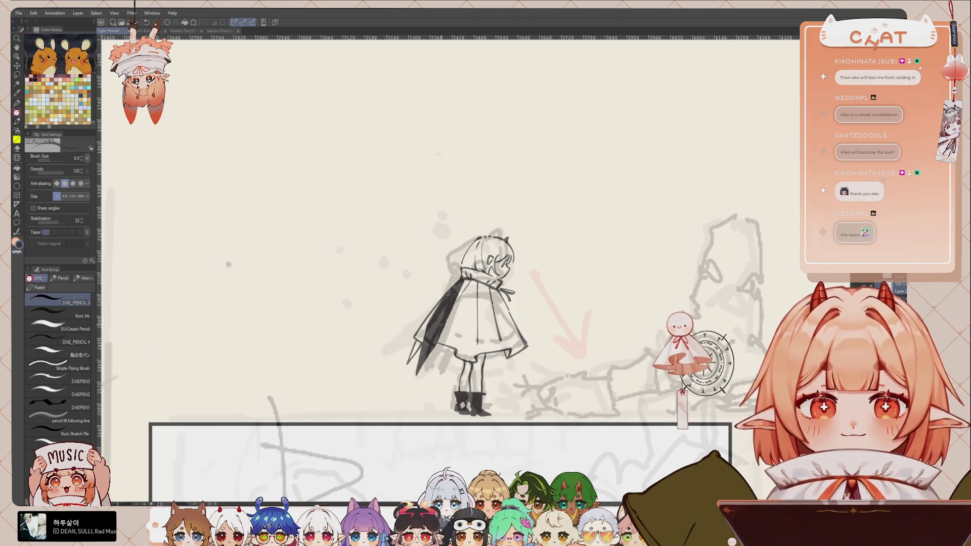
left_click_drag(441, 333, 459, 339)
key("ctrl+z")
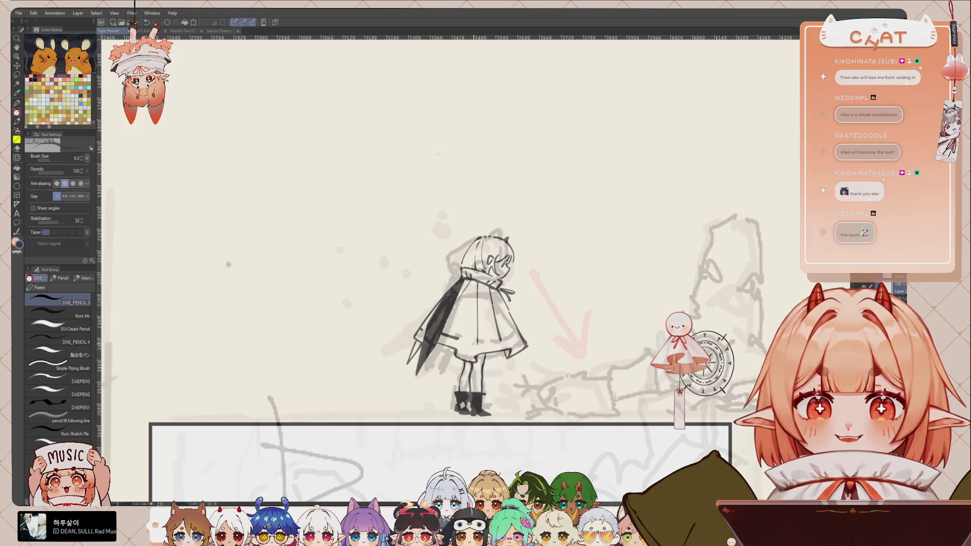
left_click_drag(474, 347, 495, 343)
key("ctrl+z")
key("ctrl+z")
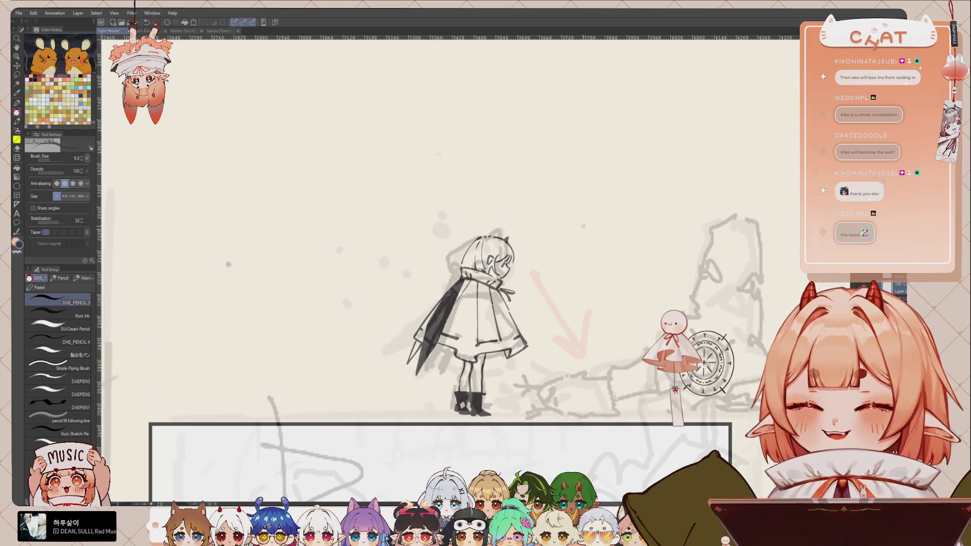
Draw a small diagonal DAE_PENCIL stroke beside the girl's head
key("h")
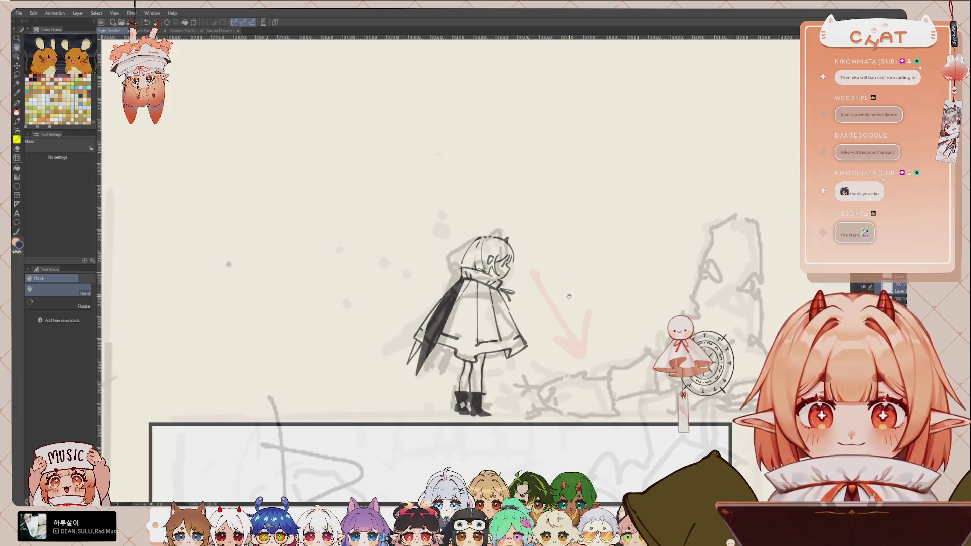
key("p")
scroll(549, 304, "down", 2)
scroll(549, 304, "up", 2)
scroll(488, 254, "up", 1)
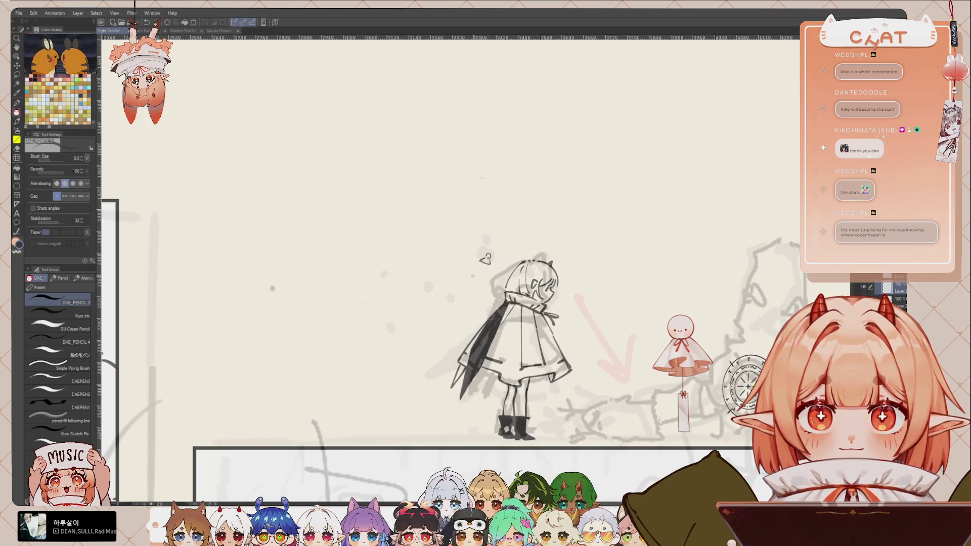
left_click_drag(481, 270, 474, 282)
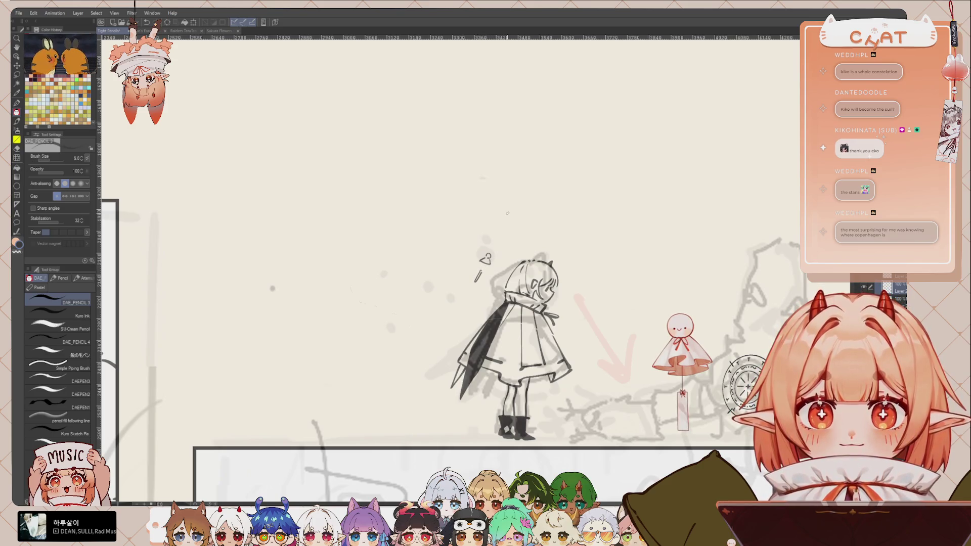
key("m")
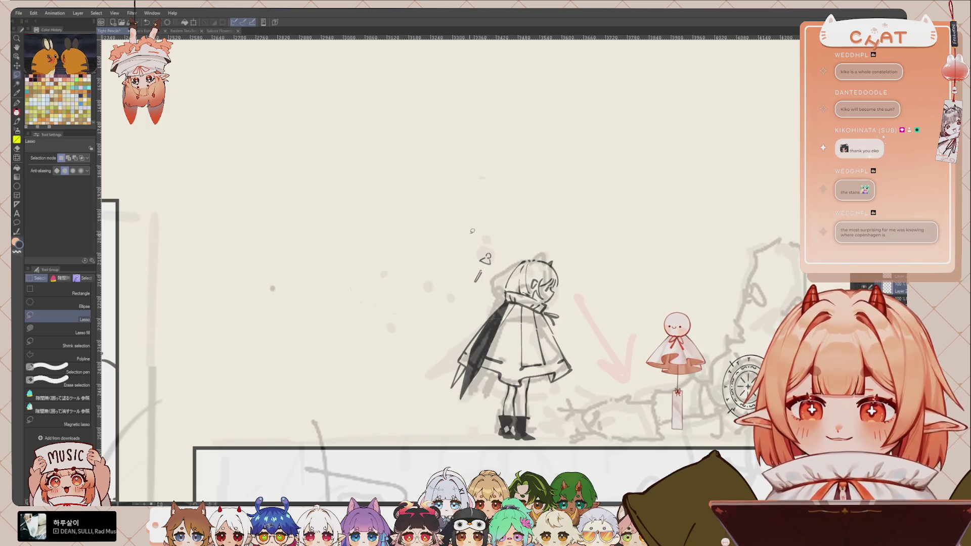
Copy and paste the small doodles left of her head, moving the copy up and left
left_click_drag(486, 246, 455, 292)
key("ctrl+c")
key("ctrl+v")
key("ctrl+t")
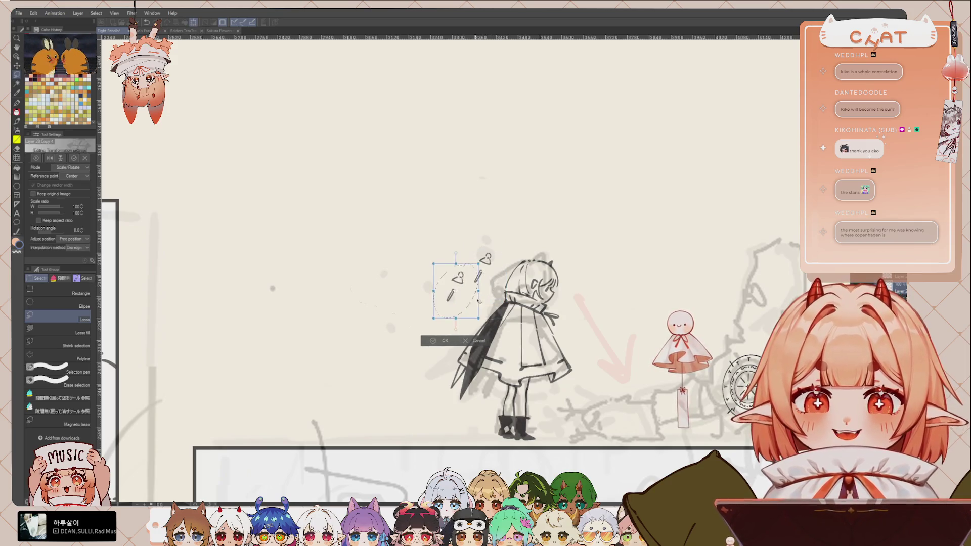
left_click(452, 338)
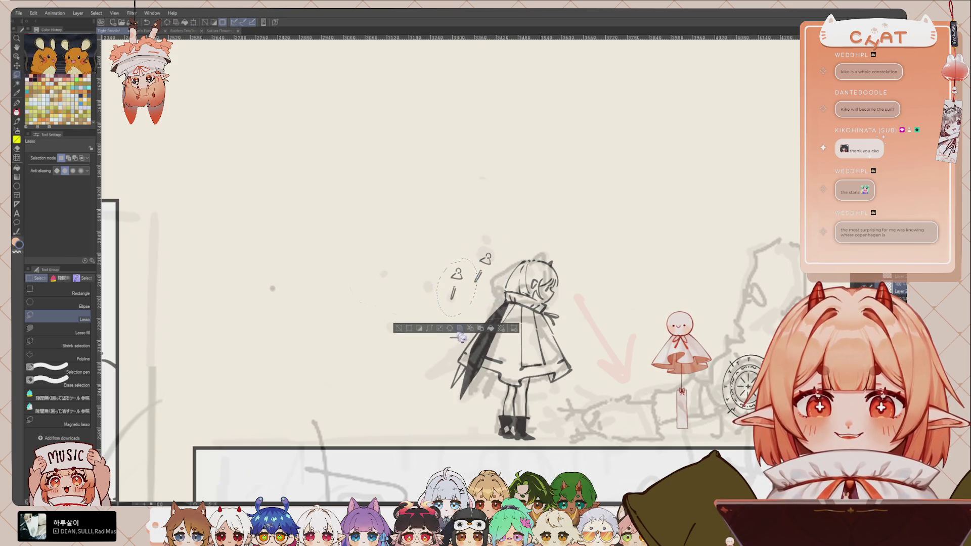
key("ctrl+t")
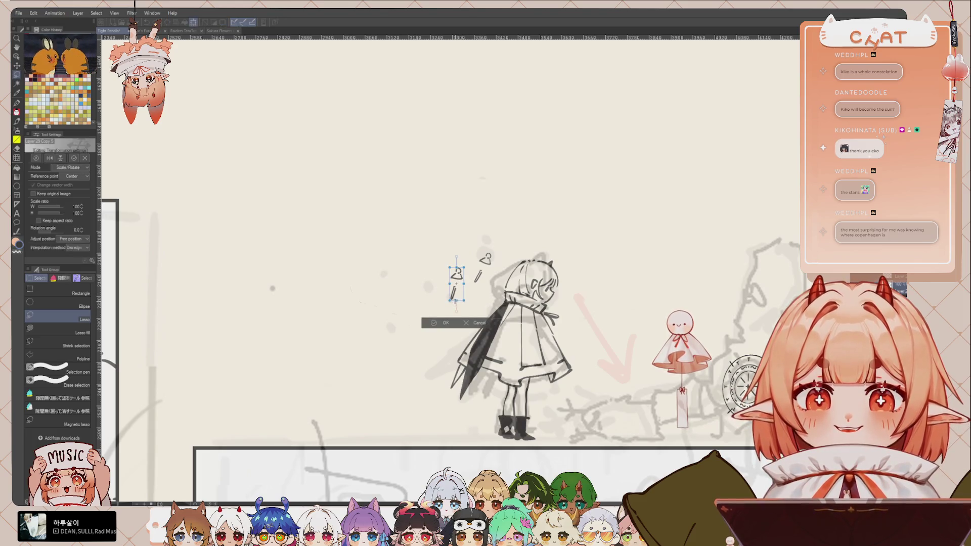
left_click_drag(459, 296, 442, 278)
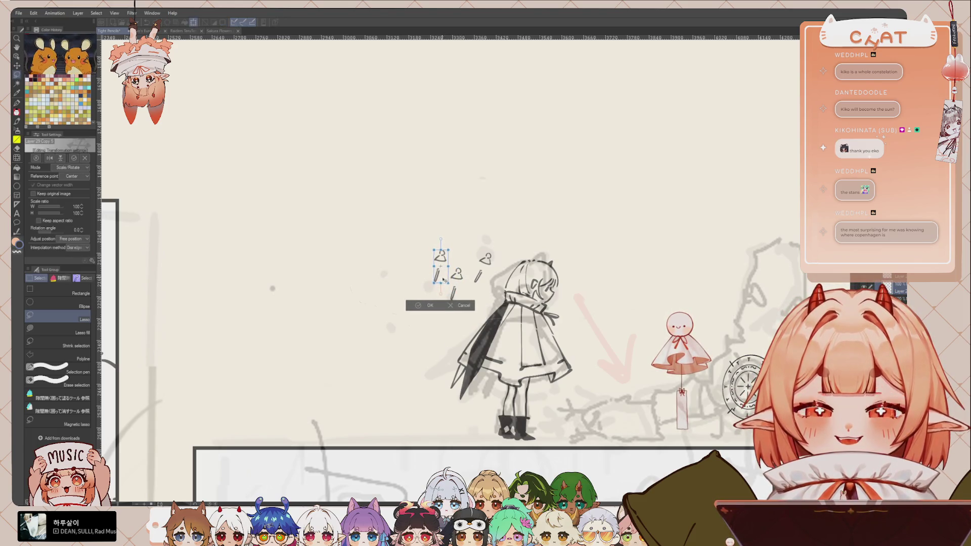
left_click(438, 304)
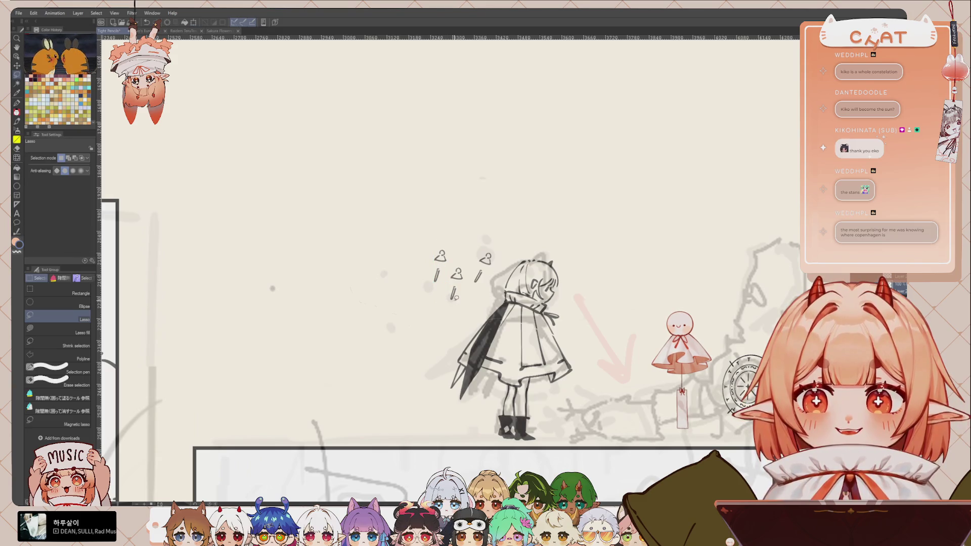
Duplicate the hanger doodle twice more, scattering the copies in the air near her face
mouse_move(434, 250)
left_mouse_down()
mouse_move(440, 282)
mouse_move(405, 325)
mouse_move(422, 305)
mouse_move(397, 314)
left_mouse_up()
key("ctrl+t")
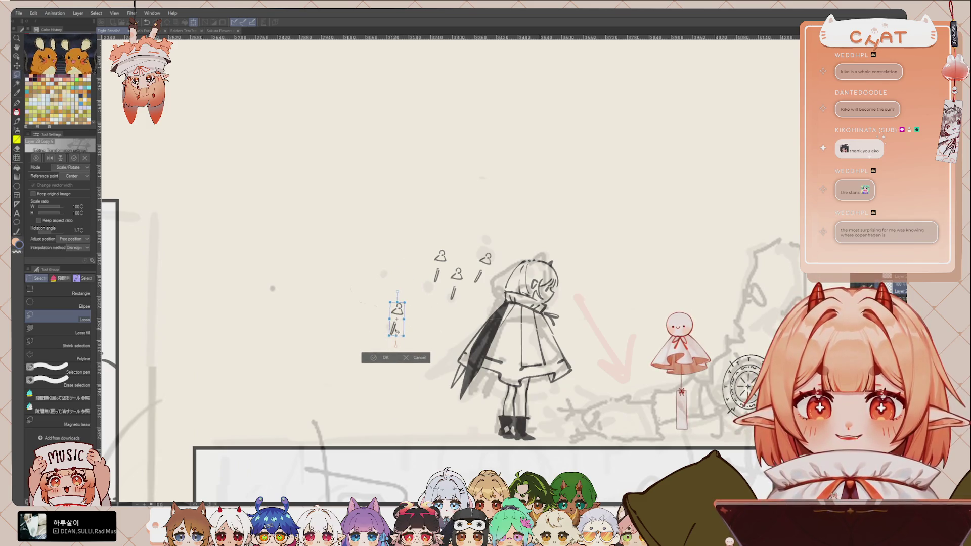
left_click(389, 355)
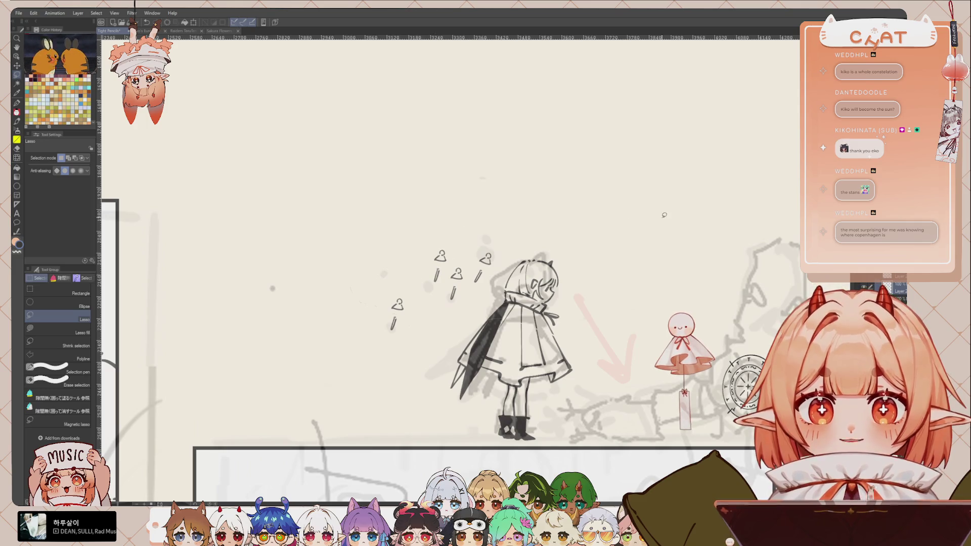
mouse_move(389, 295)
left_mouse_down()
mouse_move(402, 331)
mouse_move(390, 291)
mouse_move(399, 295)
left_mouse_up()
key("ctrl+t")
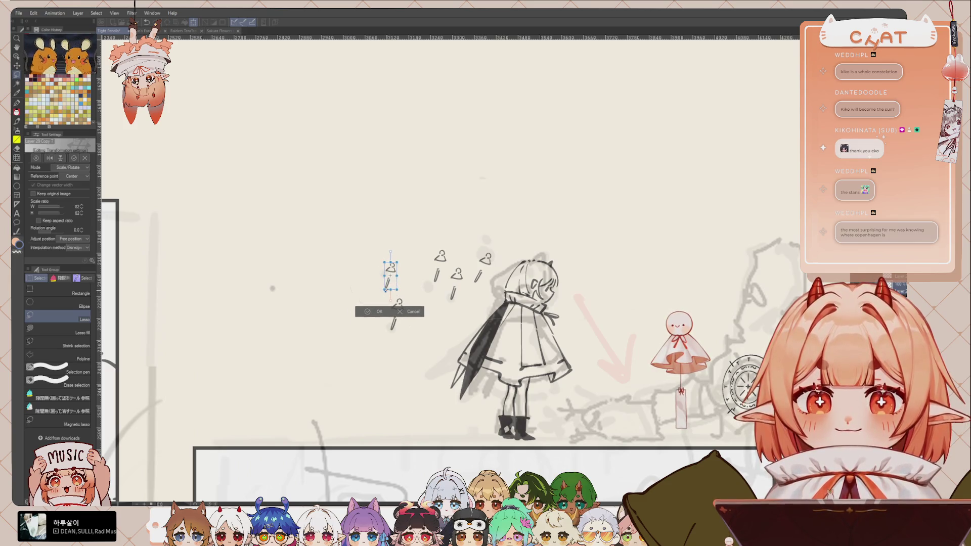
key("Return")
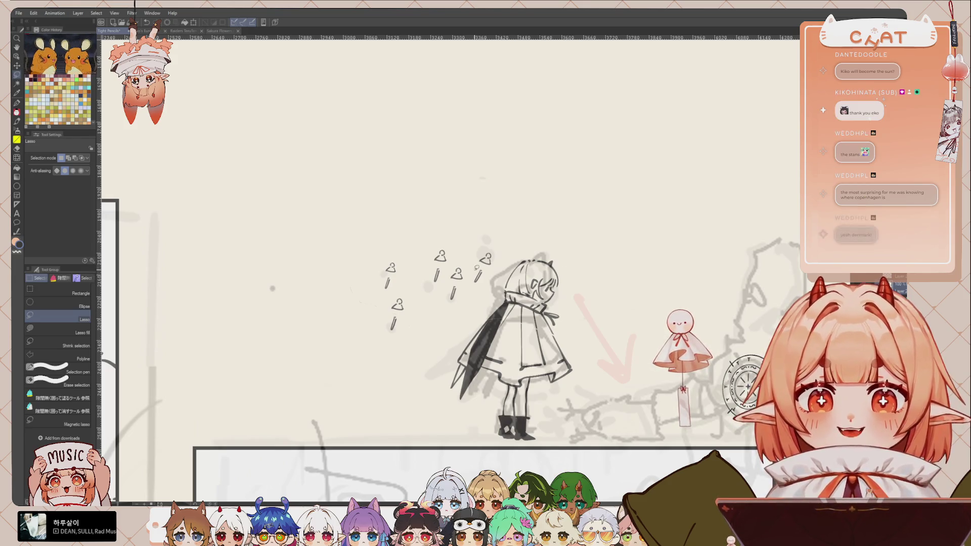
mouse_move(455, 257)
left_mouse_down()
mouse_move(445, 298)
mouse_move(466, 268)
mouse_move(455, 288)
mouse_move(463, 310)
mouse_move(510, 311)
left_mouse_up()
Nudge the middle hanger down slightly and place a copy of it onto her cape
key("ctrl+t")
left_click(444, 334)
key("ctrl+t")
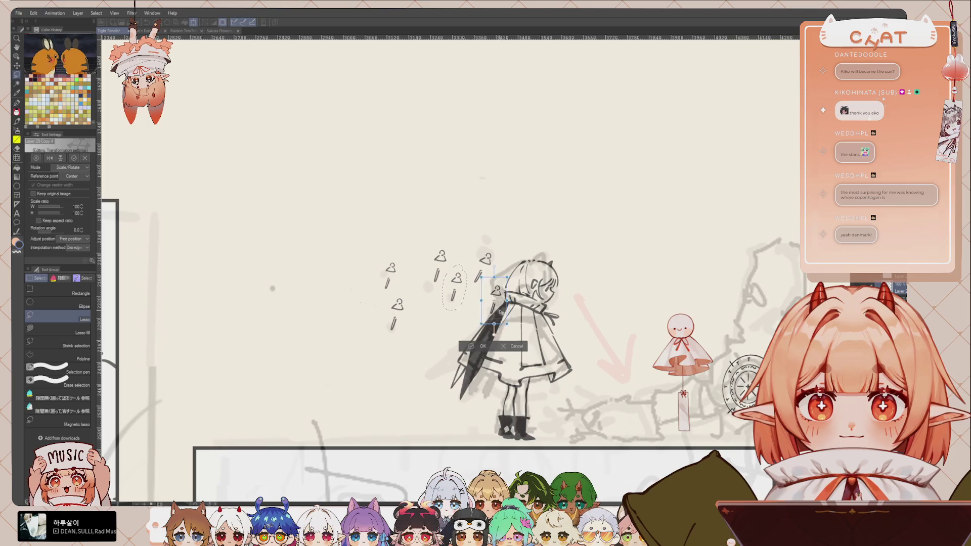
left_click_drag(510, 311, 516, 351)
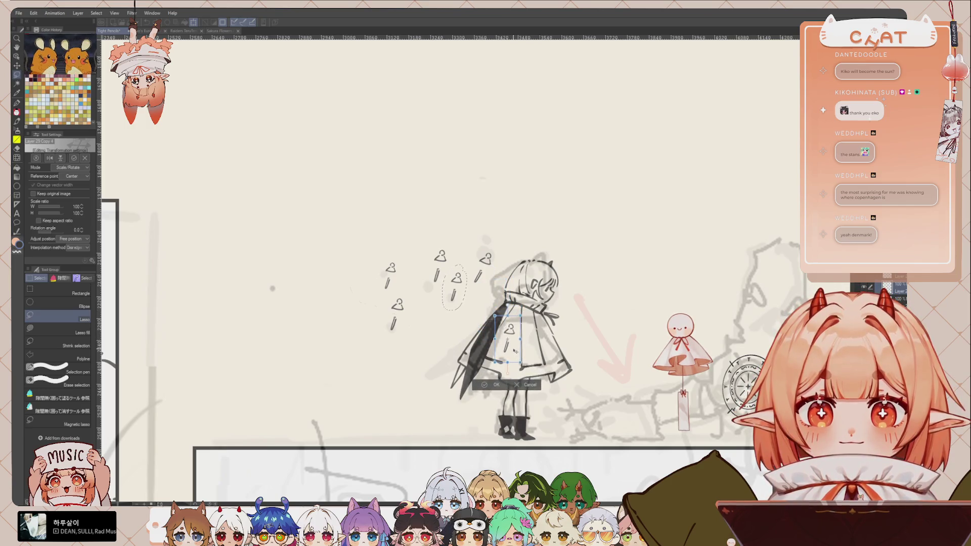
left_click(496, 385)
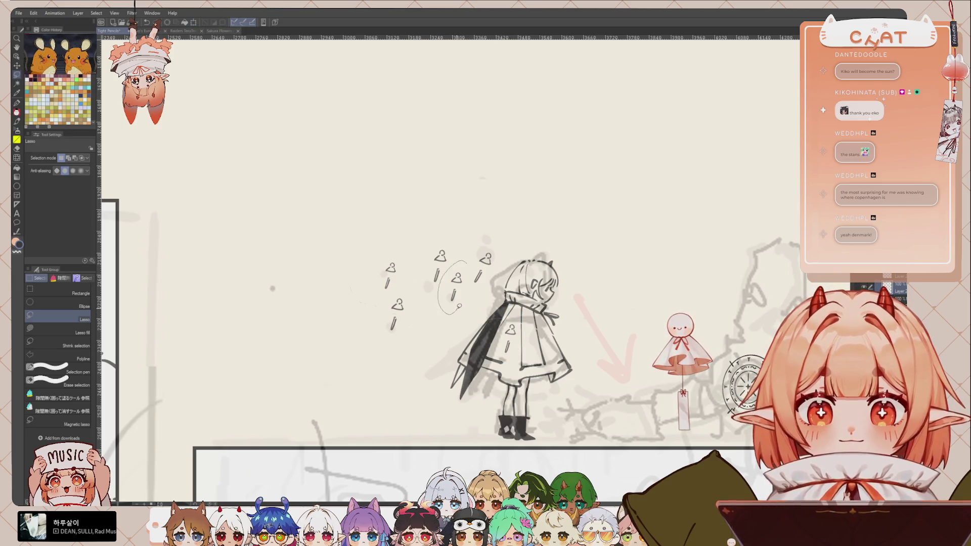
Copy another hanger down and left onto the cape, then begin placing one beside her head
left_click_drag(503, 244, 478, 255)
key("ctrl+t")
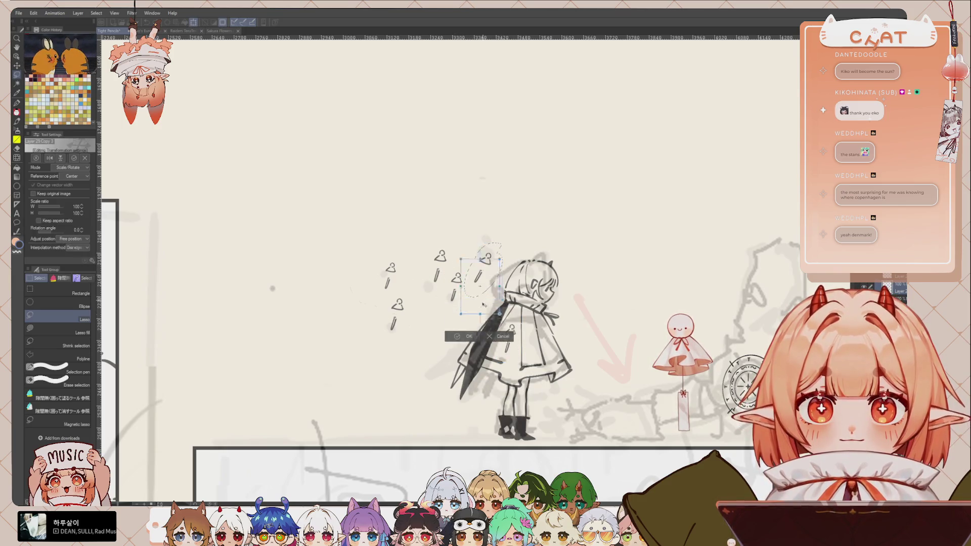
left_click_drag(487, 288, 476, 333)
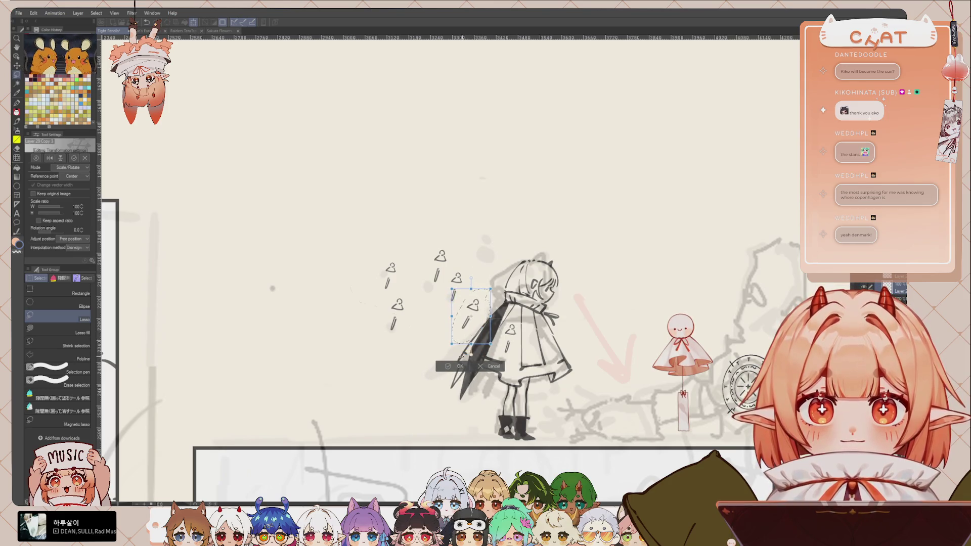
left_click(459, 368)
key("ctrl+d")
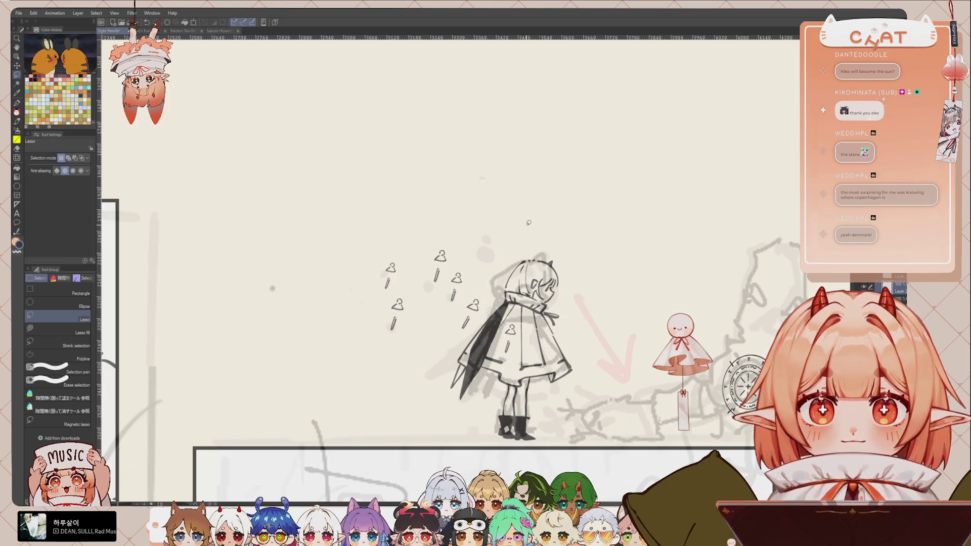
scroll(529, 222, "down", 2)
mouse_move(430, 243)
left_mouse_down()
mouse_move(516, 268)
mouse_move(525, 252)
mouse_move(571, 322)
mouse_move(563, 318)
left_mouse_up()
key("ctrl+t")
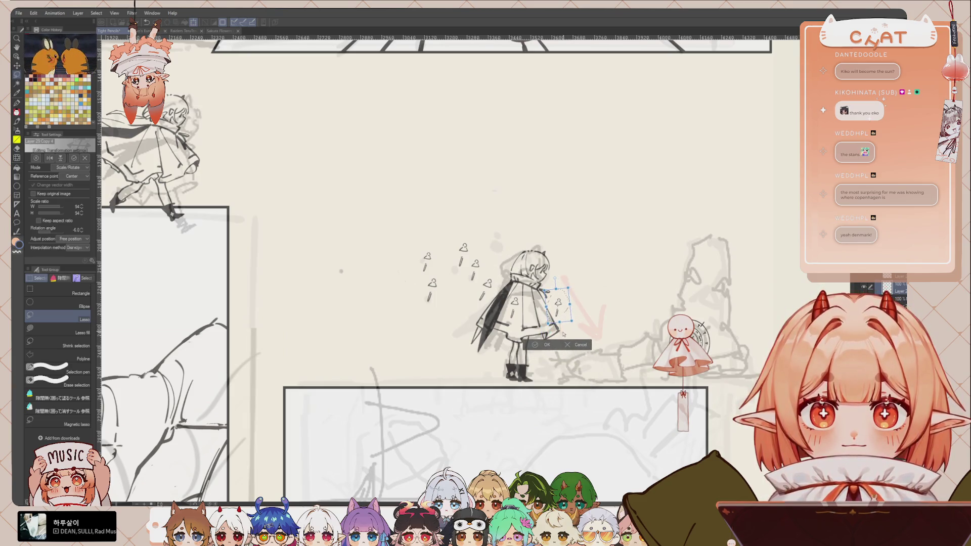
Confirm the hanger placed beside her head and reframe the page view
left_click(548, 347)
left_click_drag(622, 342, 577, 344)
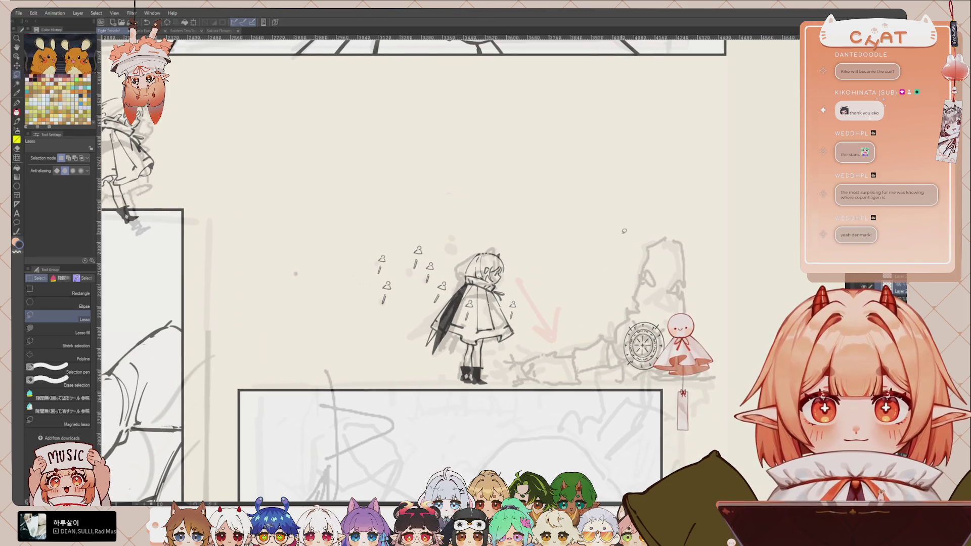
left_click_drag(611, 383, 584, 392)
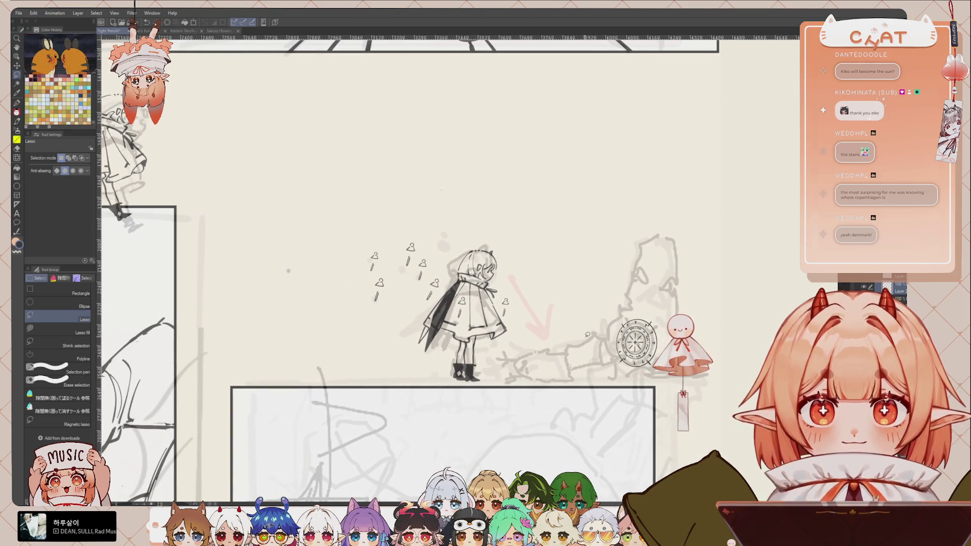
left_click_drag(587, 334, 598, 313)
scroll(562, 262, "down", 2)
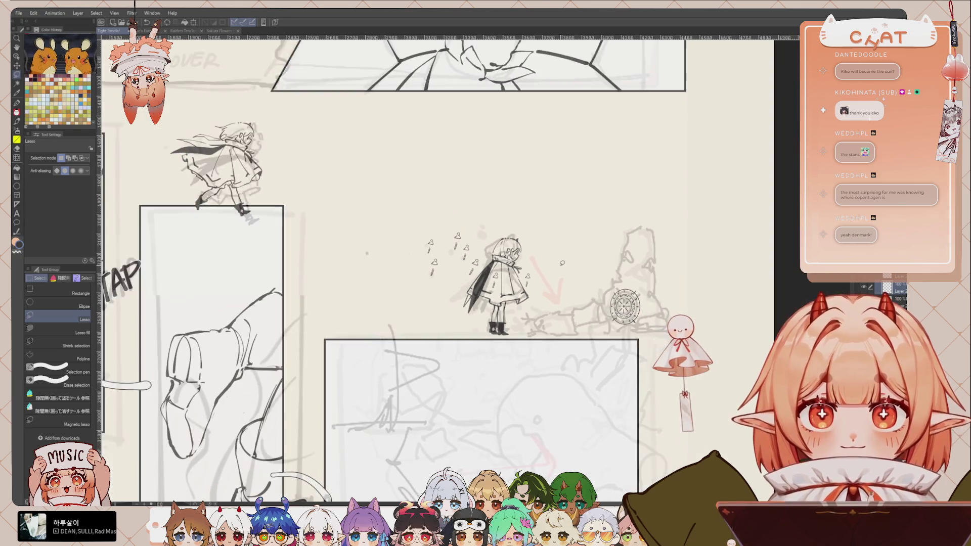
left_click_drag(527, 235, 535, 237)
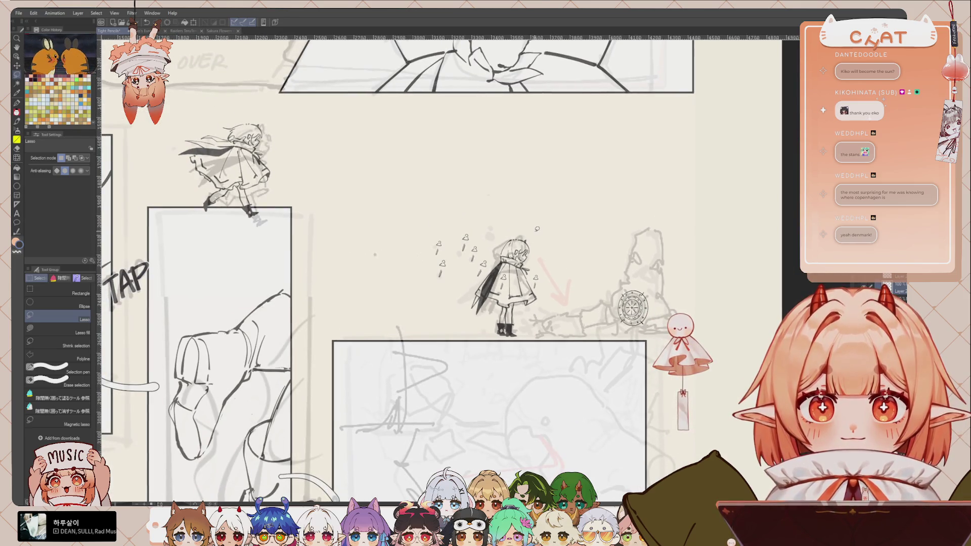
scroll(627, 304, "up", 2)
scroll(628, 304, "up", 1)
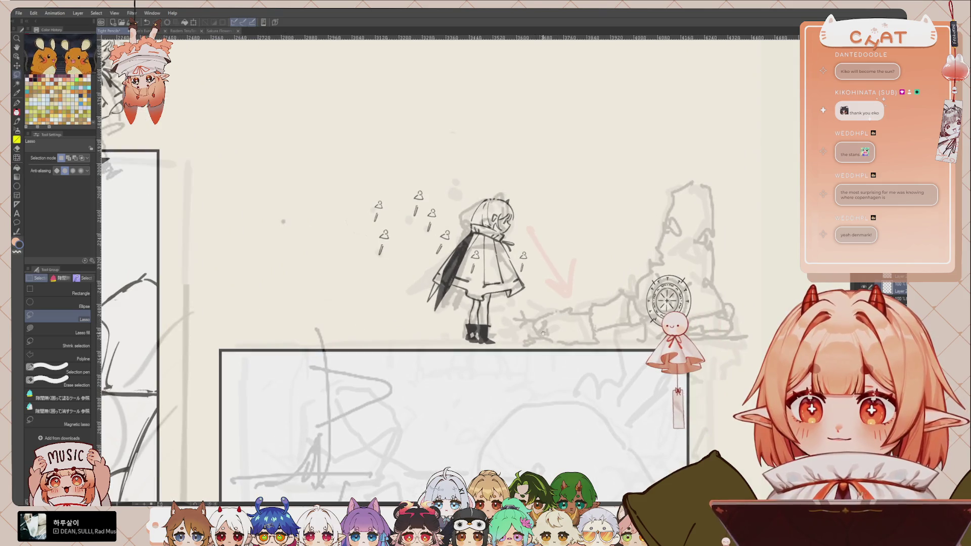
scroll(627, 303, "up", 1)
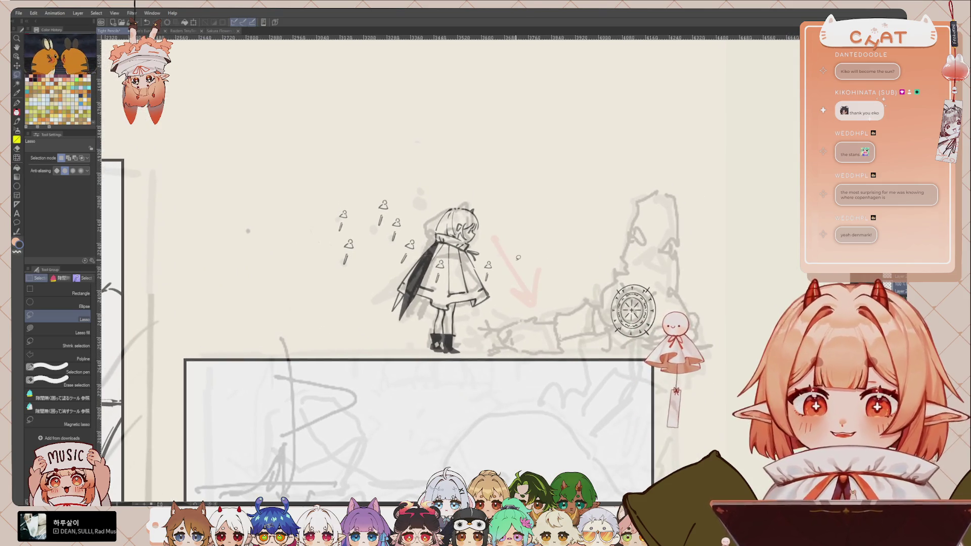
Switch to DAE_PENCIL and zoom in close on the girl and the crumbling pillar
key("p")
scroll(517, 235, "up", 1)
scroll(612, 323, "up", 1)
scroll(612, 324, "up", 2)
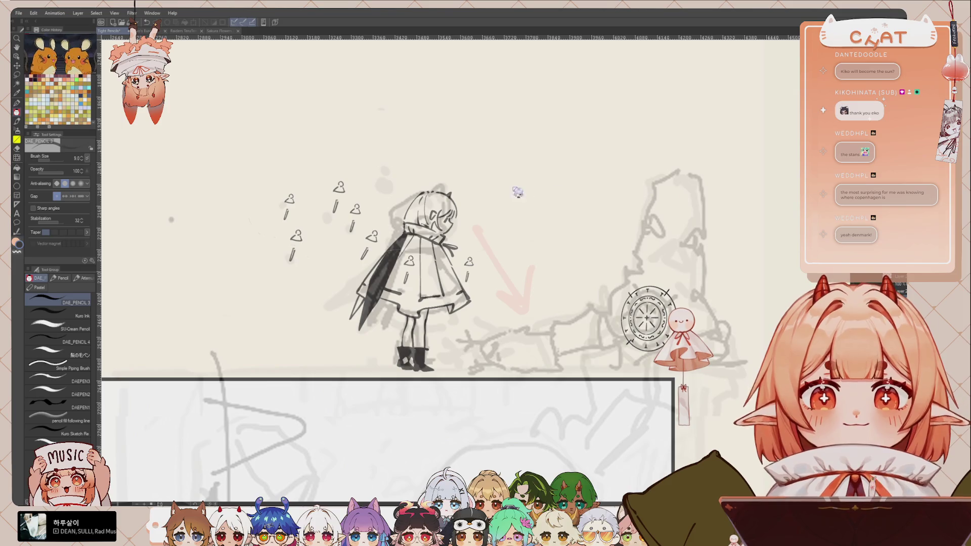
scroll(531, 232, "down", 4)
Check the other panels, then centre the pillar and undo a stray stroke on its top
left_click_drag(379, 242, 511, 297)
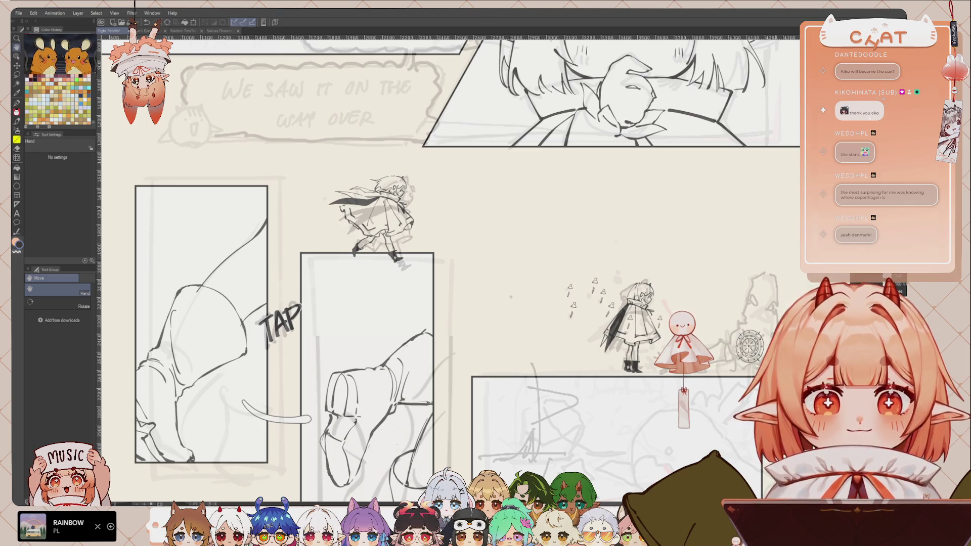
scroll(559, 286, "up", 1)
scroll(558, 286, "up", 1)
scroll(559, 285, "up", 1)
scroll(558, 285, "up", 1)
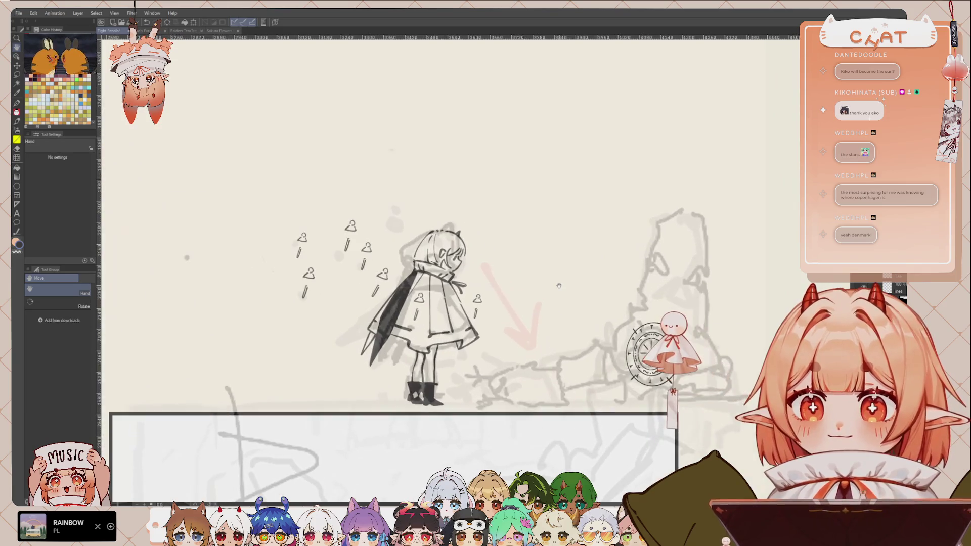
key("p")
left_click_drag(651, 263, 605, 245)
scroll(605, 244, "up", 1)
scroll(605, 244, "up", 1)
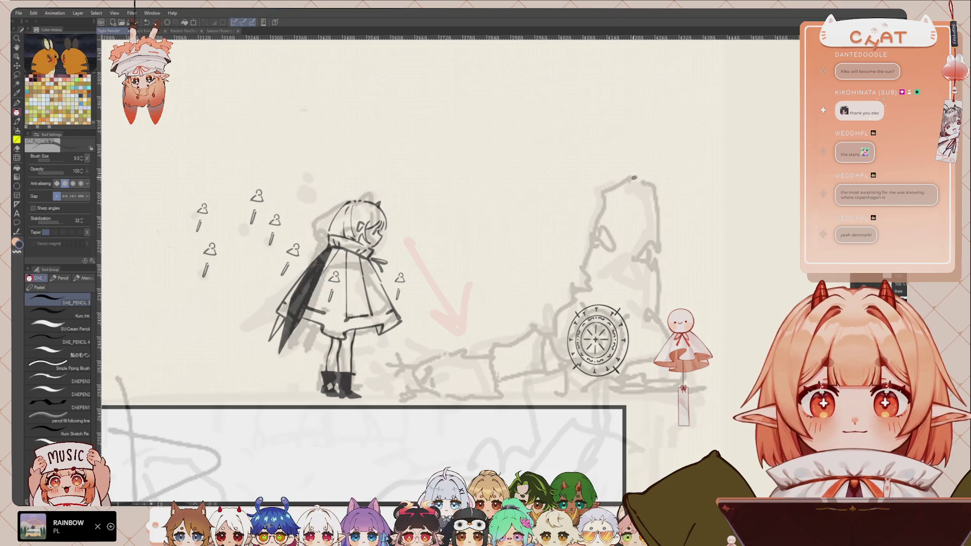
mouse_move(636, 176)
left_mouse_down()
mouse_move(606, 192)
mouse_move(656, 188)
left_mouse_up()
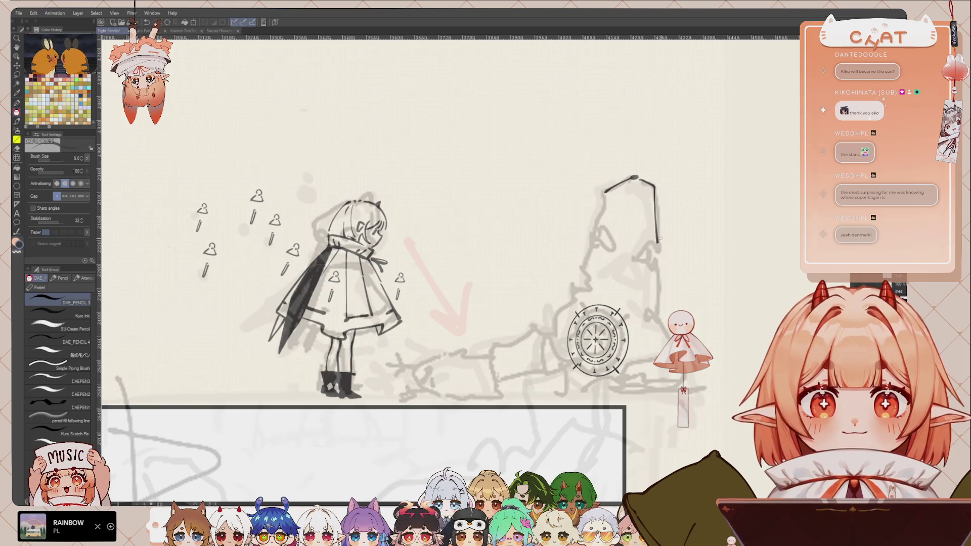
key("ctrl+z")
key("ctrl+z")
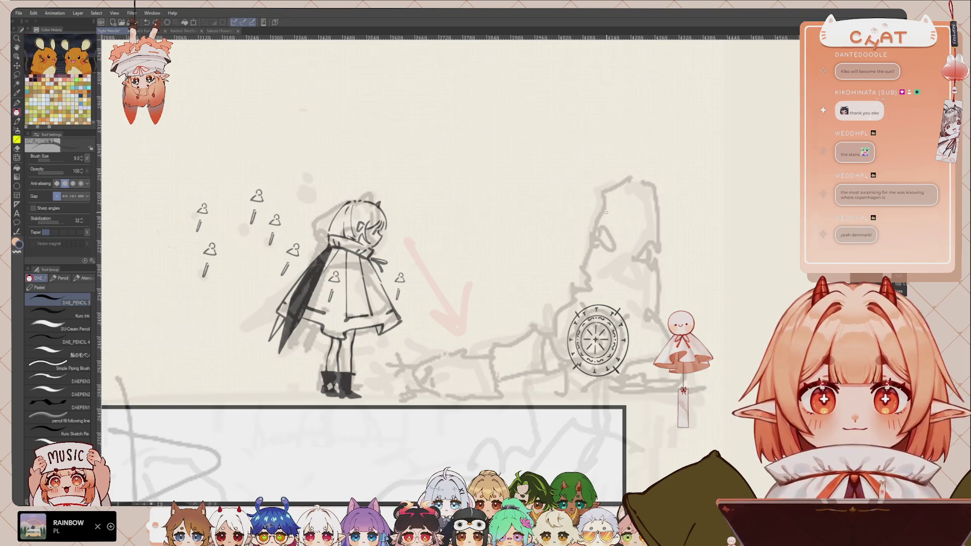
Ink the pillar's slanted top, right side, and left side down into the rubble
mouse_move(594, 229)
left_mouse_down()
mouse_move(622, 218)
mouse_move(656, 224)
left_mouse_up()
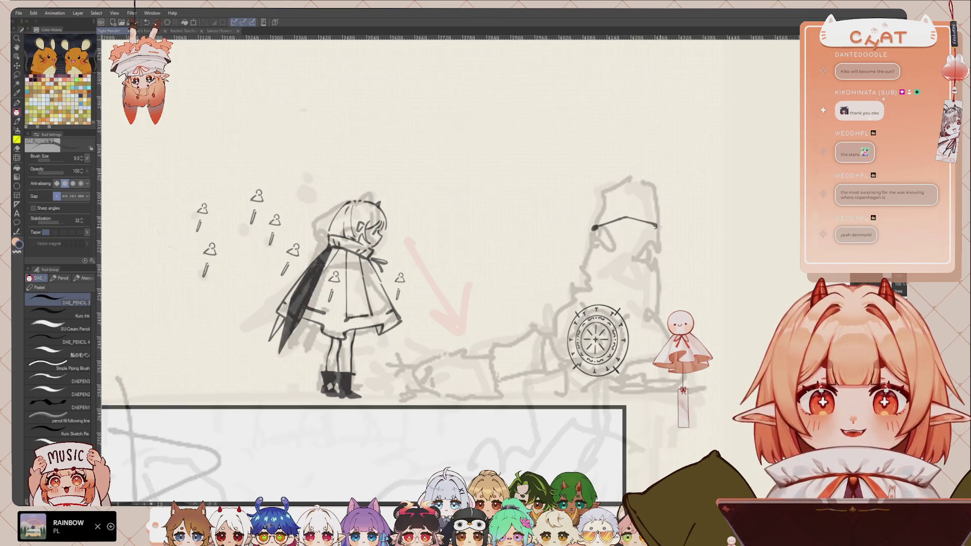
left_click_drag(656, 226, 659, 269)
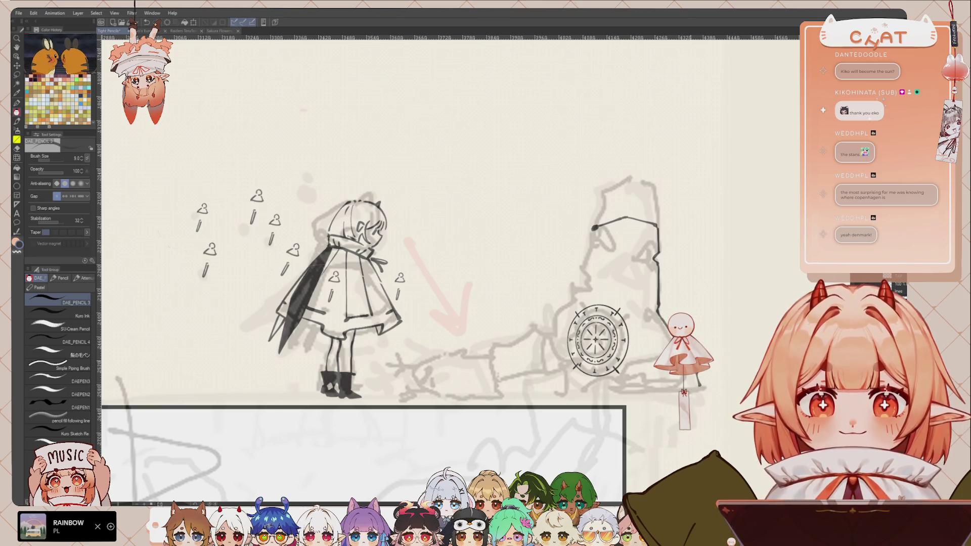
left_click_drag(595, 228, 583, 267)
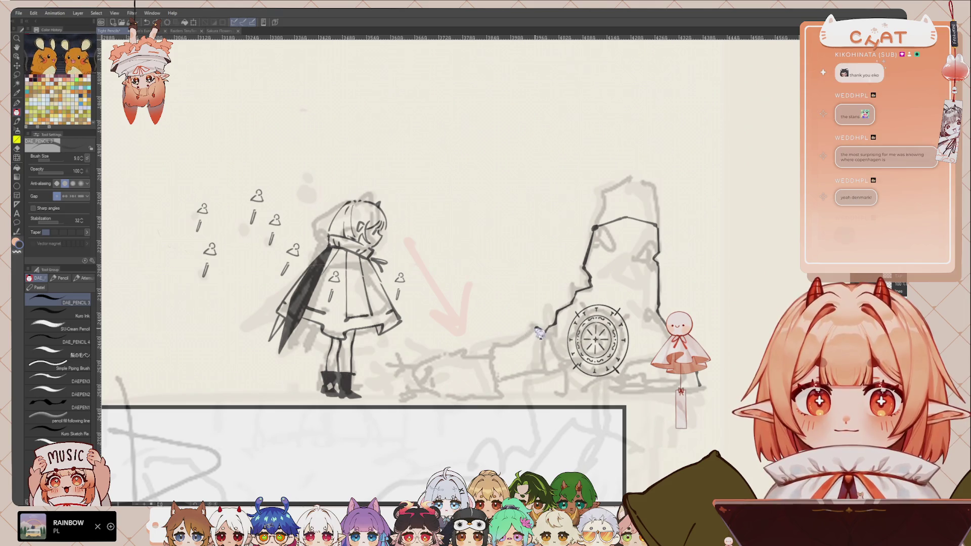
left_click_drag(536, 329, 493, 349)
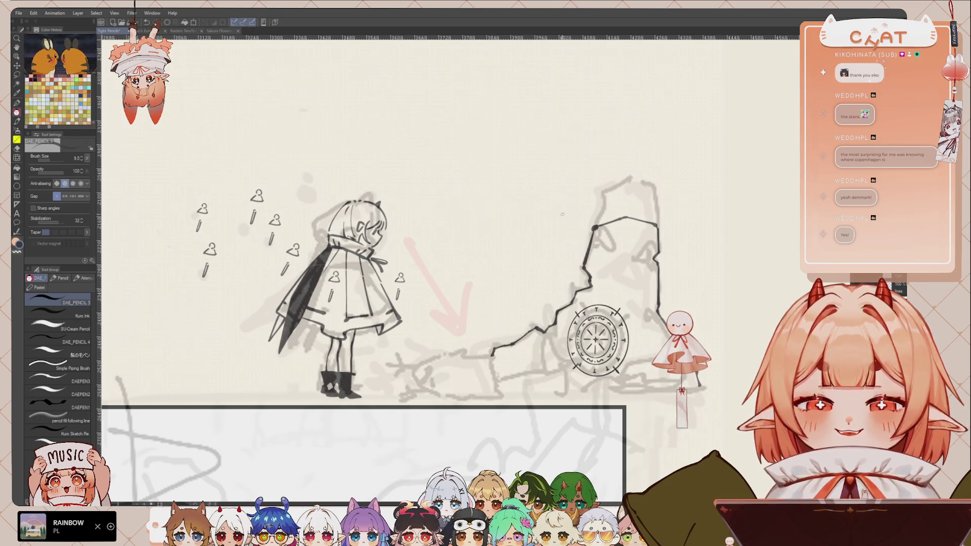
left_click_drag(621, 292, 585, 289)
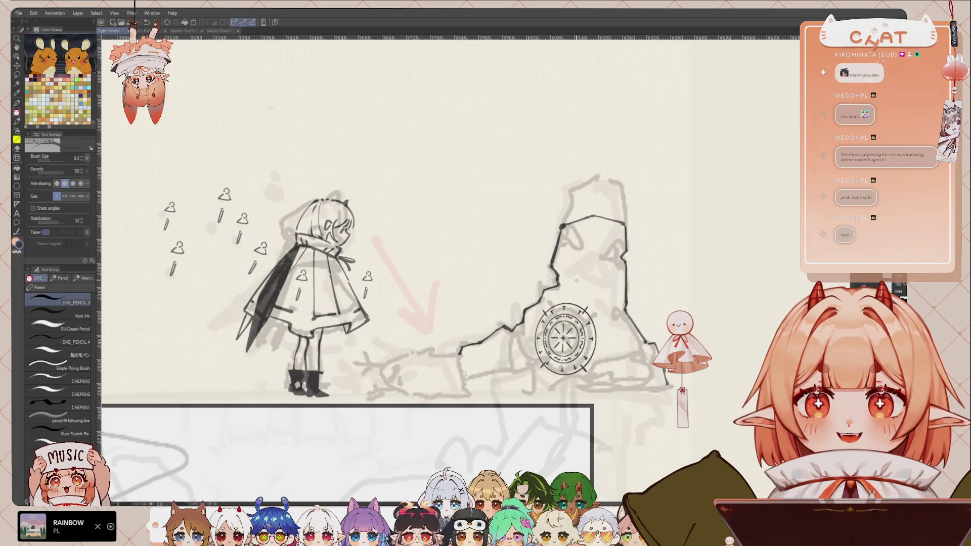
key("m")
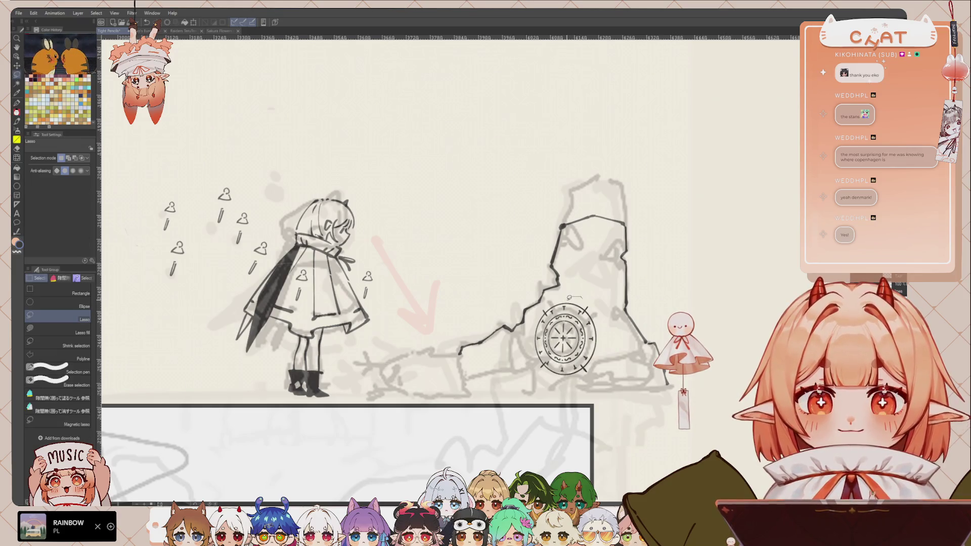
Lasso the right part of the wheel emblem and rotate it about 6 degrees
left_click_drag(570, 300, 577, 299)
left_click(585, 290)
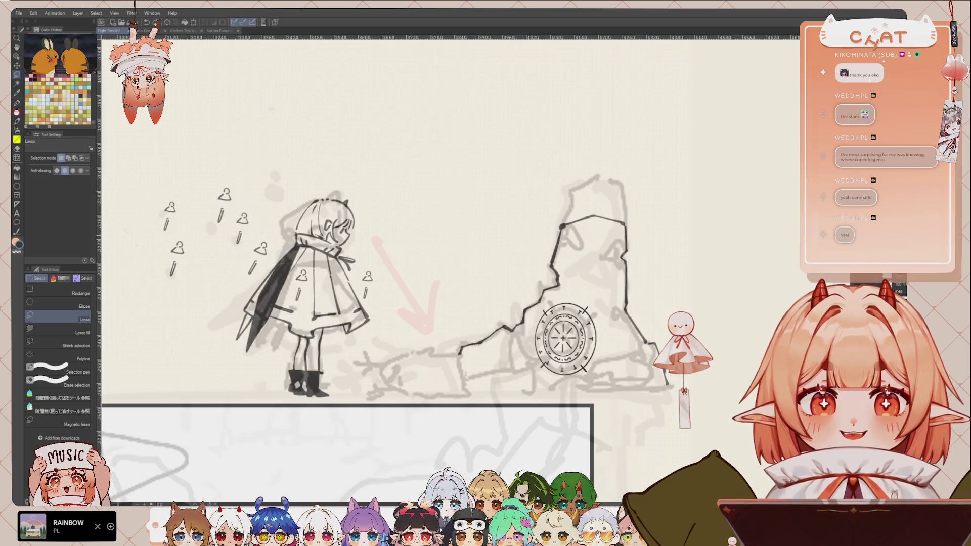
left_click_drag(584, 293, 568, 318)
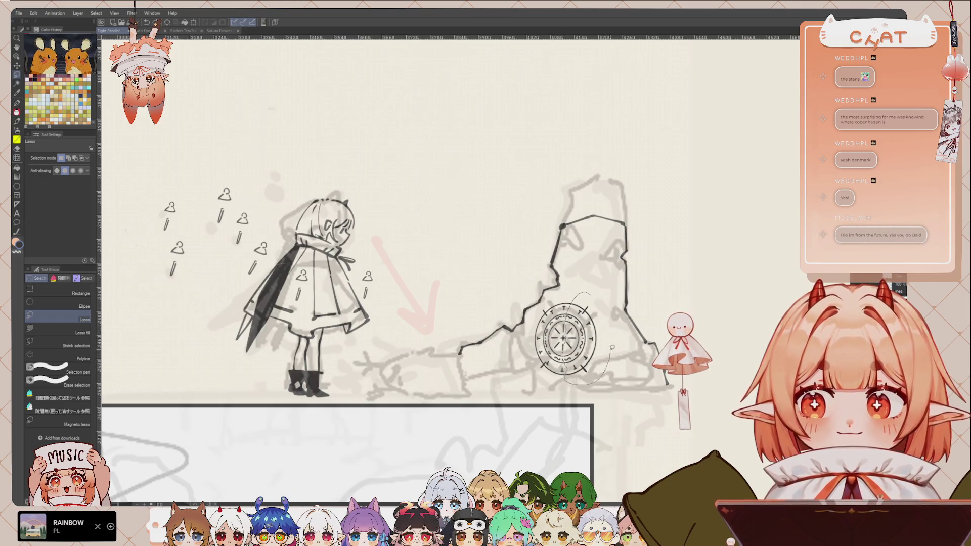
left_click_drag(599, 377, 603, 317)
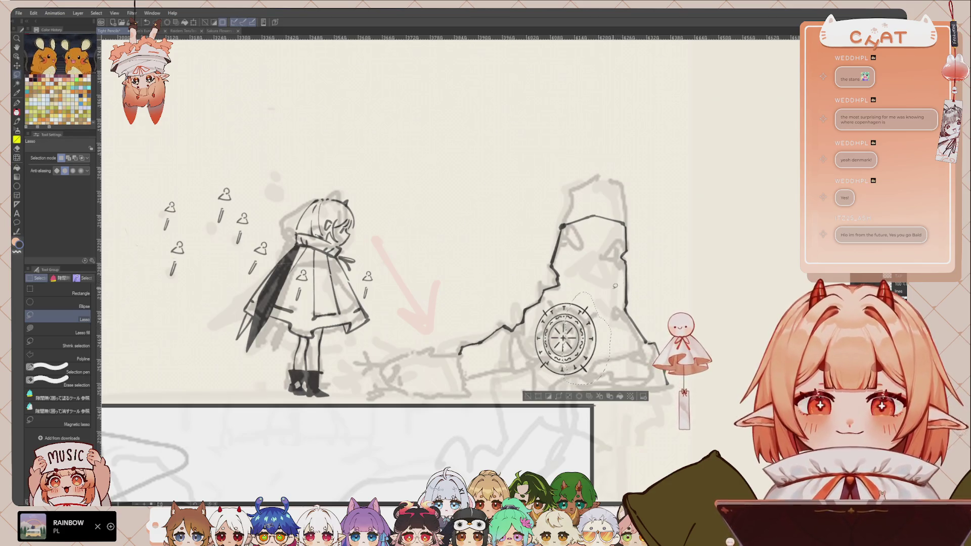
left_click(615, 290)
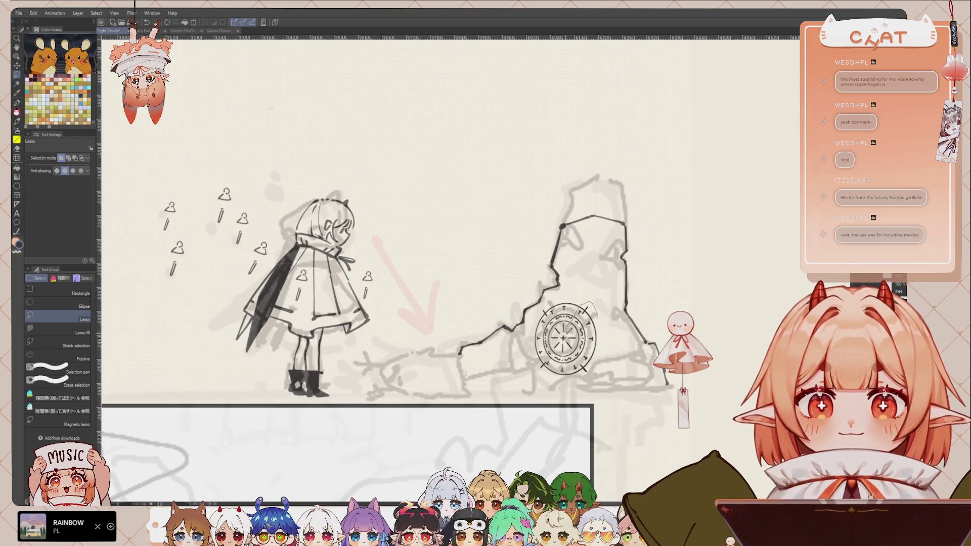
left_click_drag(587, 303, 582, 385)
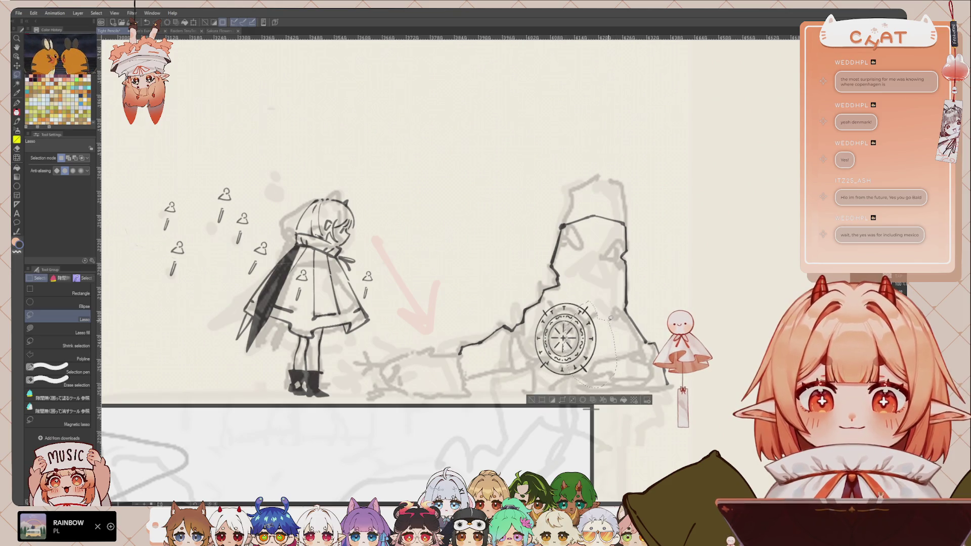
key("ctrl+t")
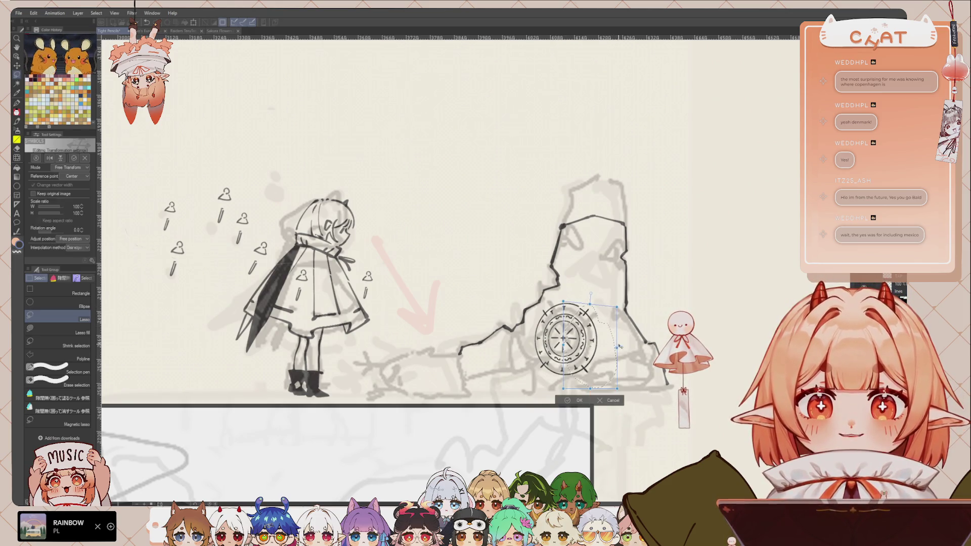
left_click_drag(618, 391, 610, 375)
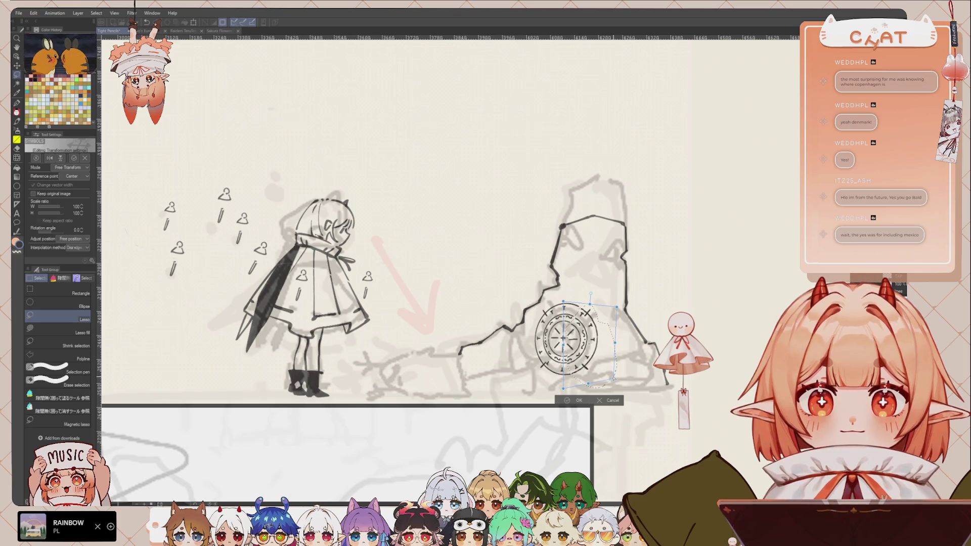
left_click(578, 400)
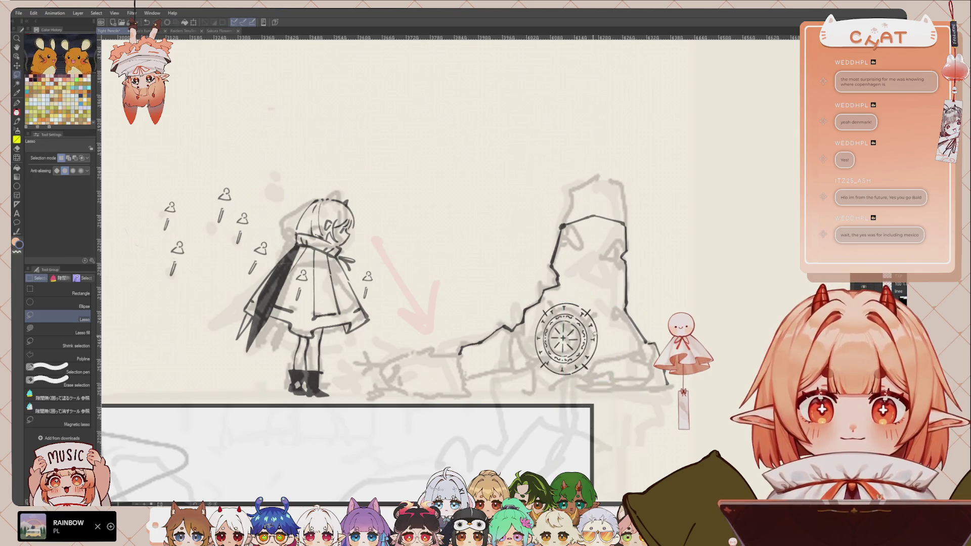
key("p")
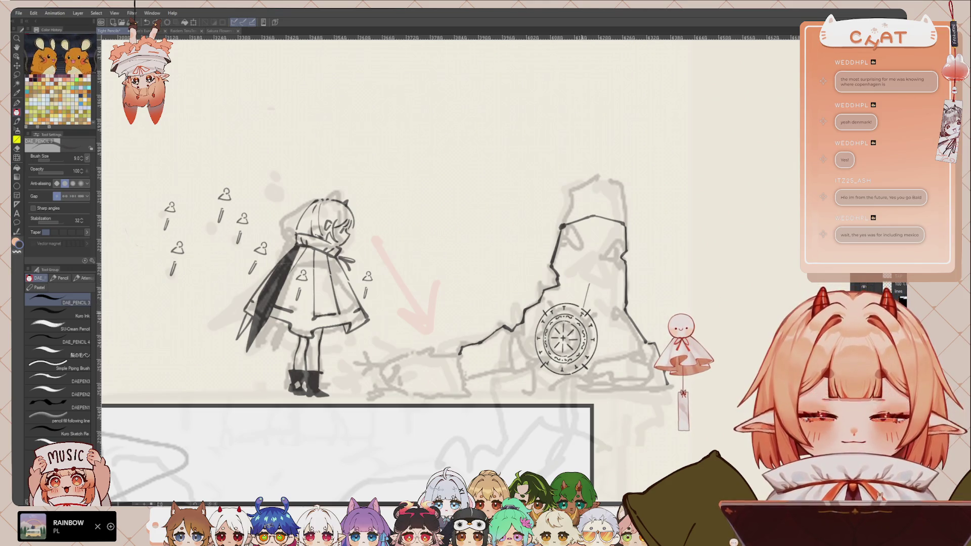
Add an inner edge, a base extension, and facet and chip lines on the pillar's upper face
left_click_drag(594, 218, 589, 271)
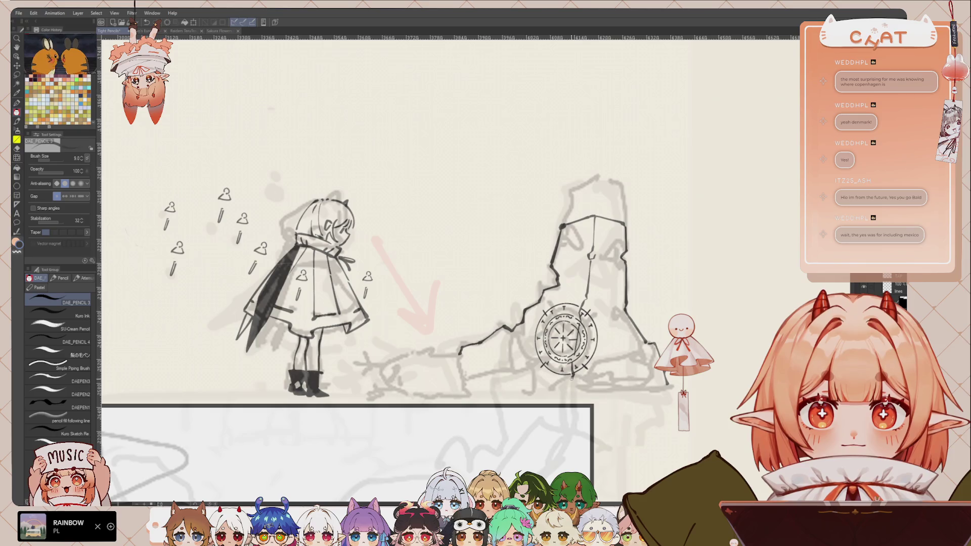
mouse_move(595, 361)
left_mouse_down()
mouse_move(636, 355)
mouse_move(640, 345)
left_mouse_up()
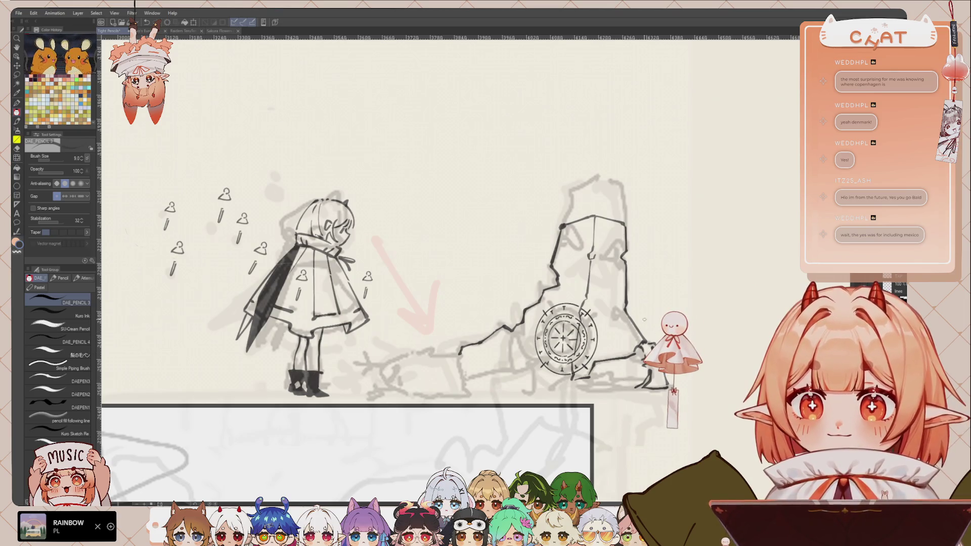
scroll(403, 337, "up", 1)
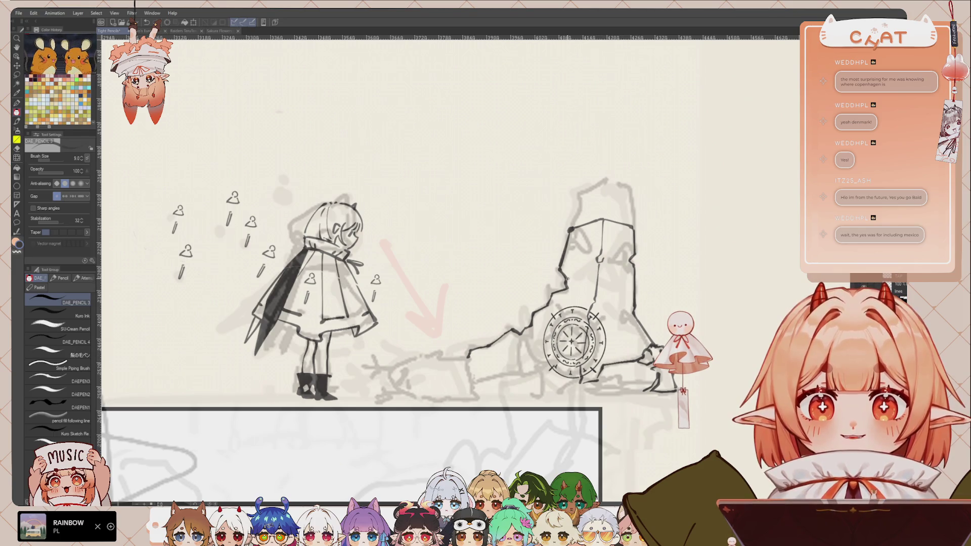
left_click_drag(580, 277, 565, 289)
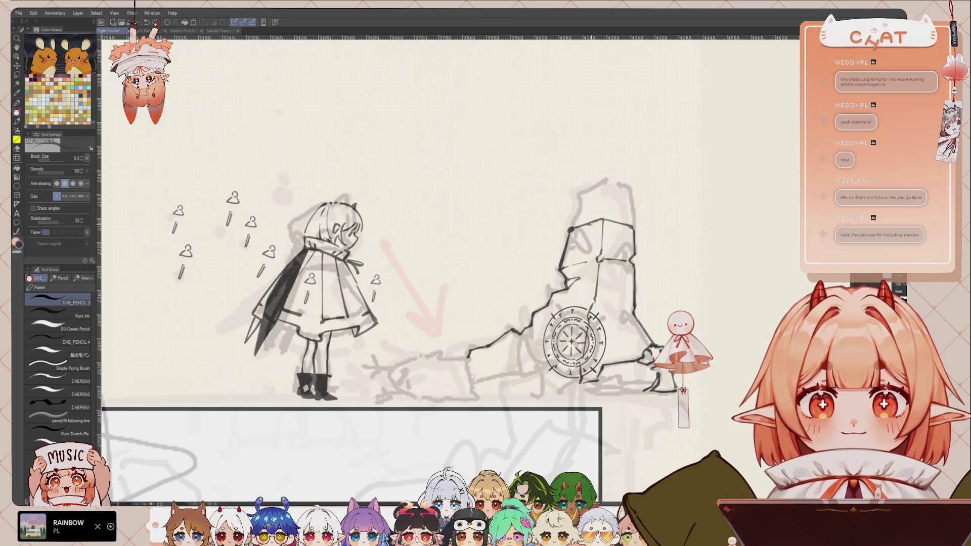
left_click_drag(594, 226, 567, 263)
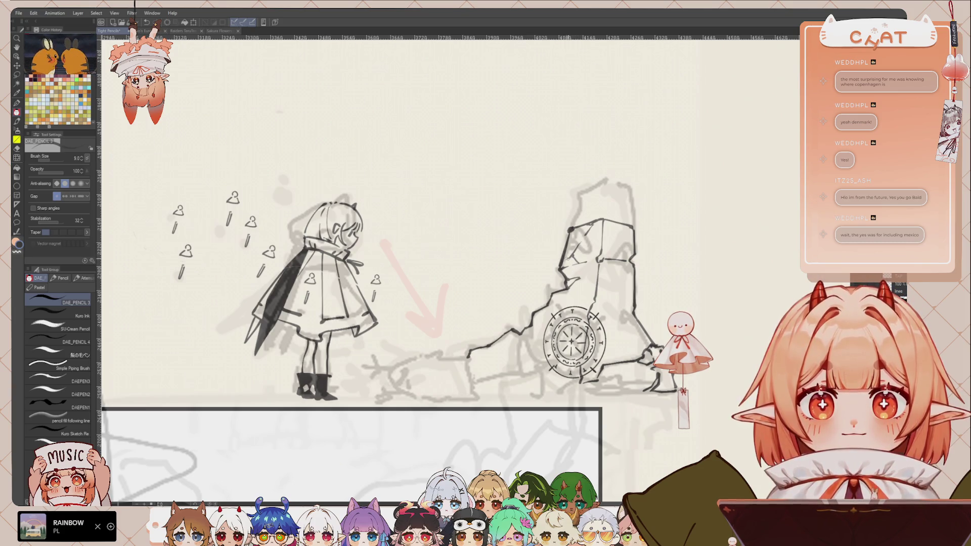
left_click_drag(625, 242, 632, 254)
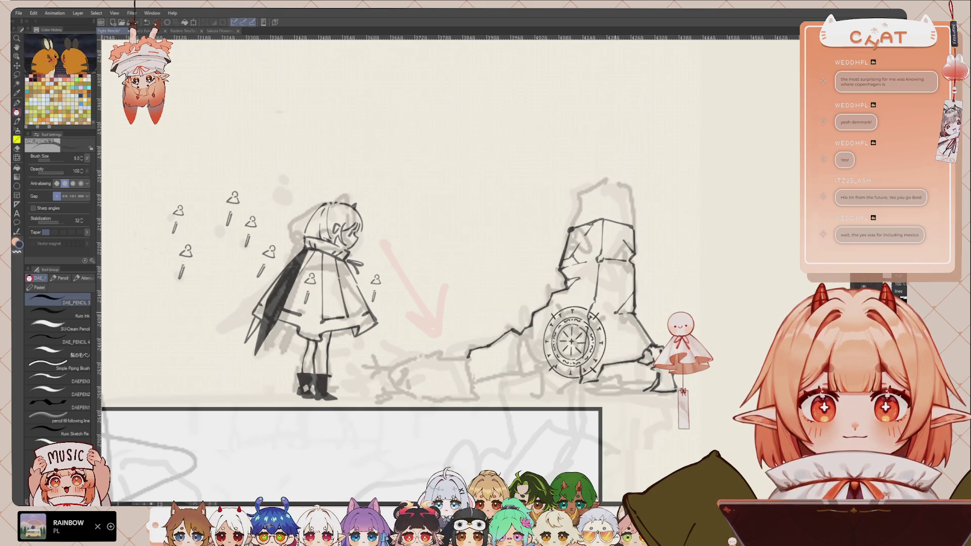
left_click_drag(582, 295, 603, 307)
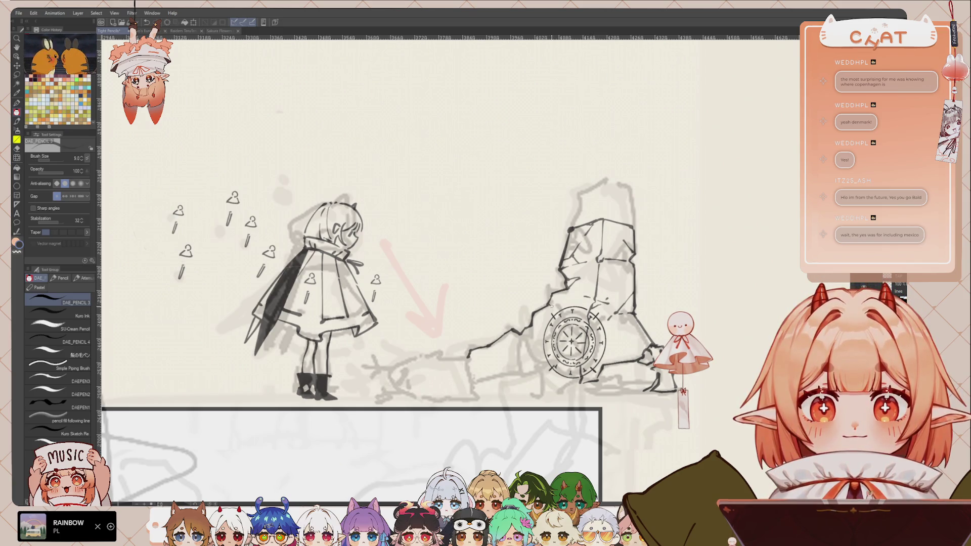
Draw the lower-left edge, a base stroke, and cracks along the pillar's right side
left_click_drag(520, 346, 518, 375)
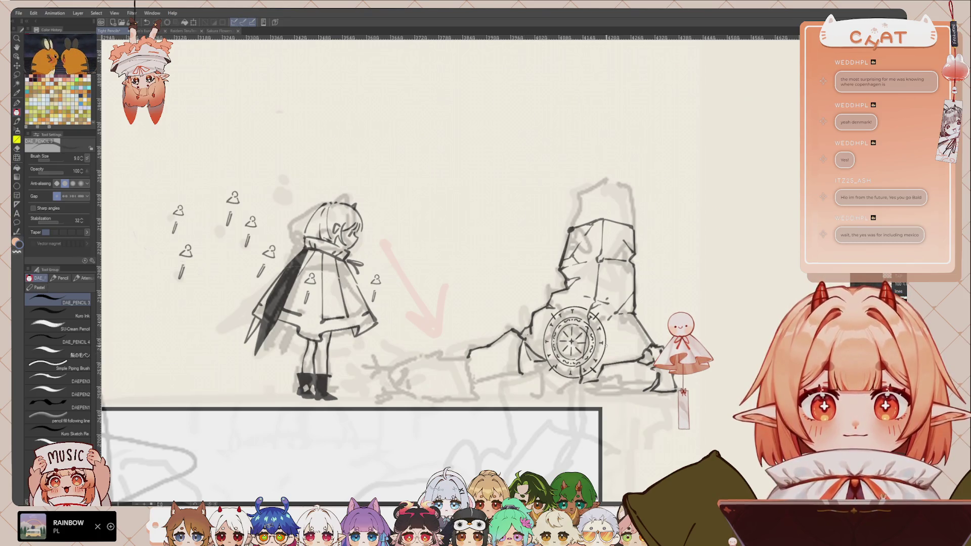
mouse_move(568, 384)
left_mouse_down()
mouse_move(555, 393)
mouse_move(632, 390)
mouse_move(600, 404)
mouse_move(625, 399)
mouse_move(618, 385)
mouse_move(639, 386)
left_mouse_up()
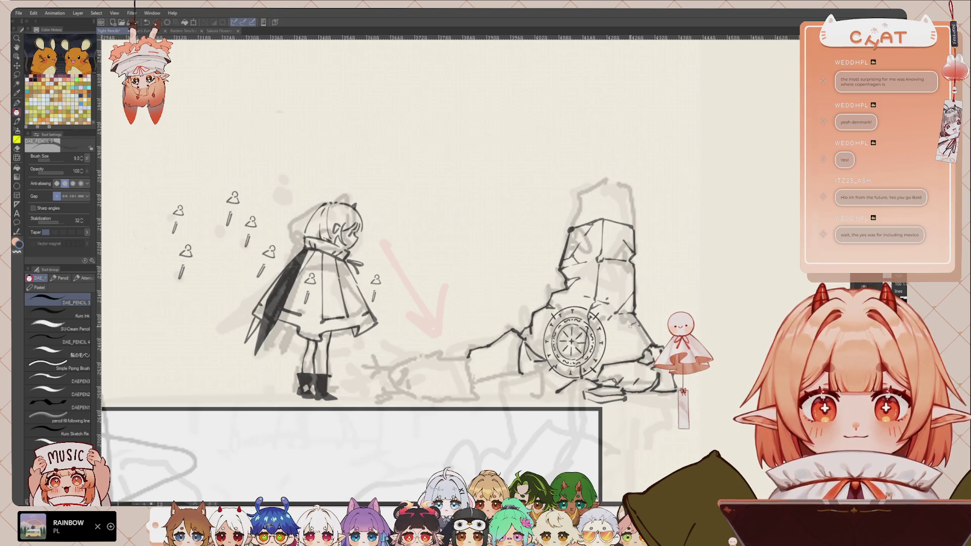
left_click_drag(628, 331, 618, 353)
key("ctrl+z")
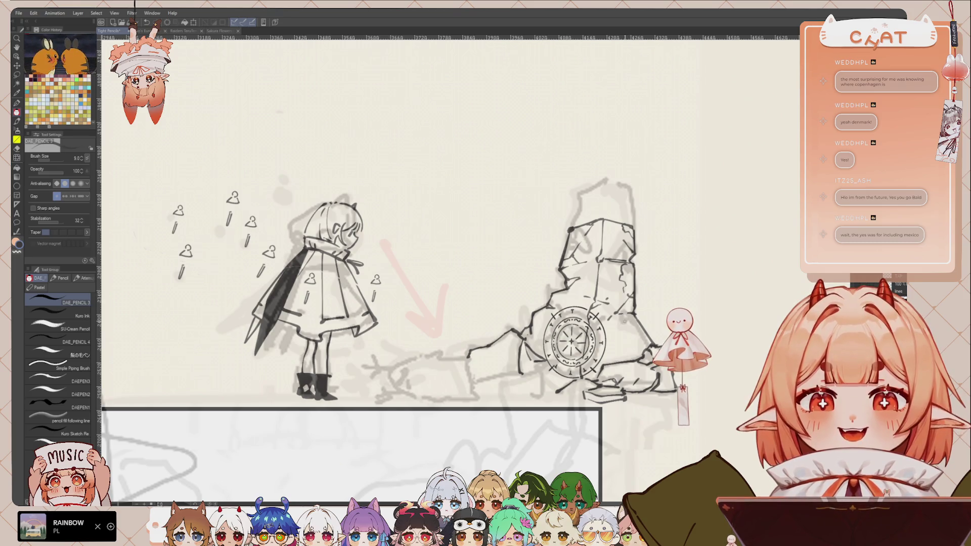
mouse_move(617, 313)
left_mouse_down()
mouse_move(636, 333)
mouse_move(628, 340)
left_mouse_up()
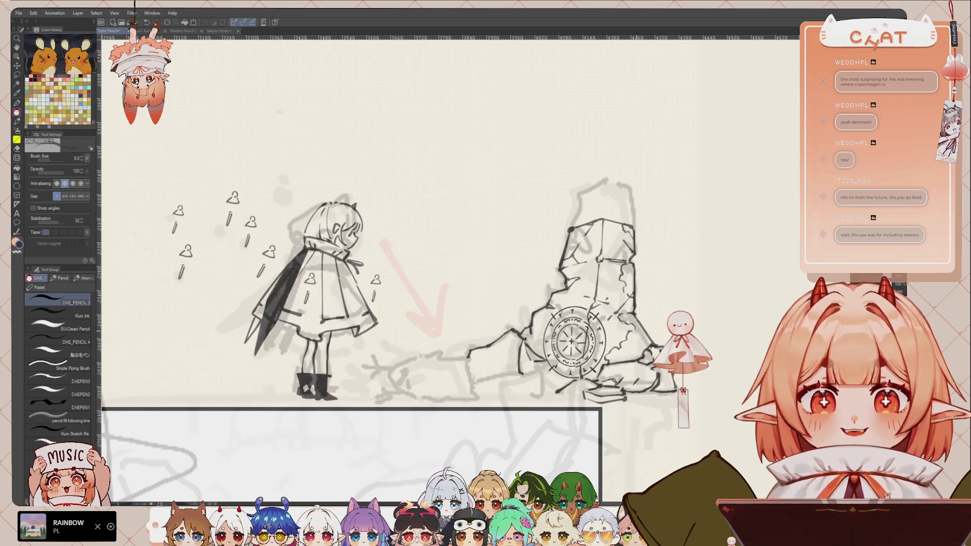
left_click_drag(468, 357, 521, 352)
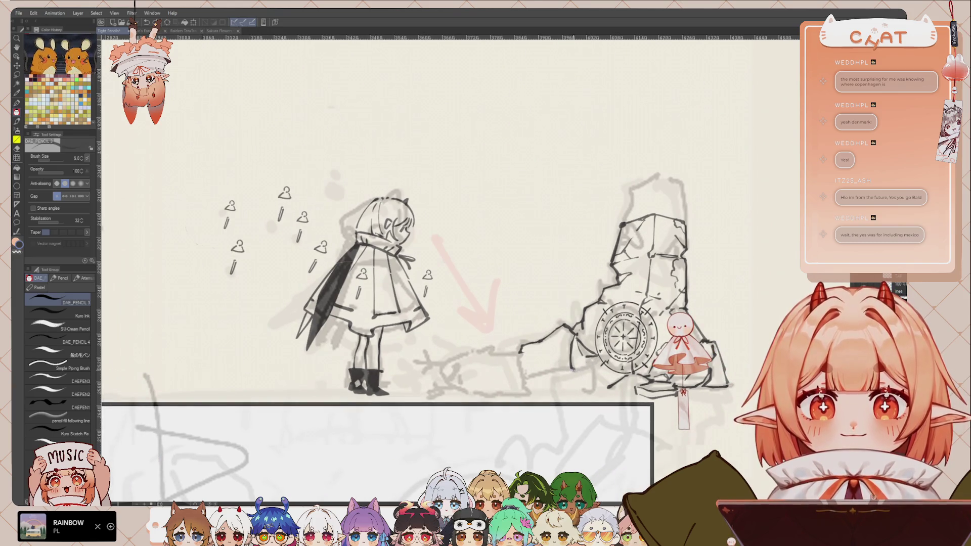
Outline the rubble near the pillar base, its bottom edge, and the fallen rock's left end
mouse_move(581, 368)
left_mouse_down()
mouse_move(551, 378)
mouse_move(597, 365)
mouse_move(604, 388)
left_mouse_up()
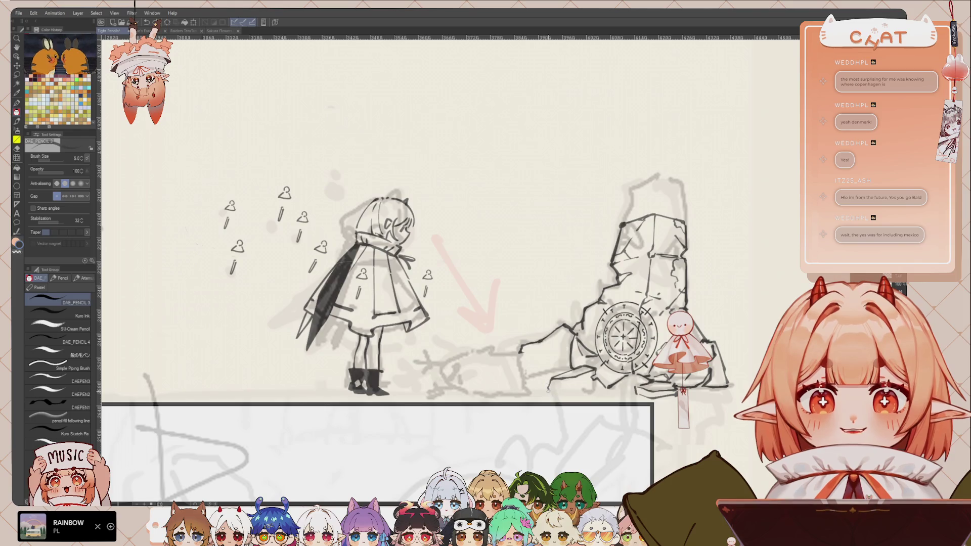
left_click_drag(548, 390, 582, 390)
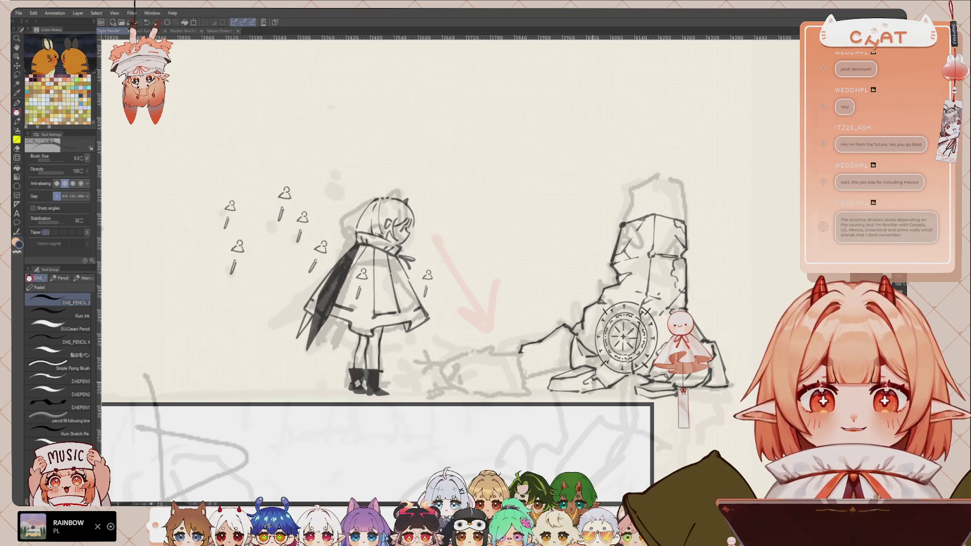
left_click_drag(611, 388, 633, 390)
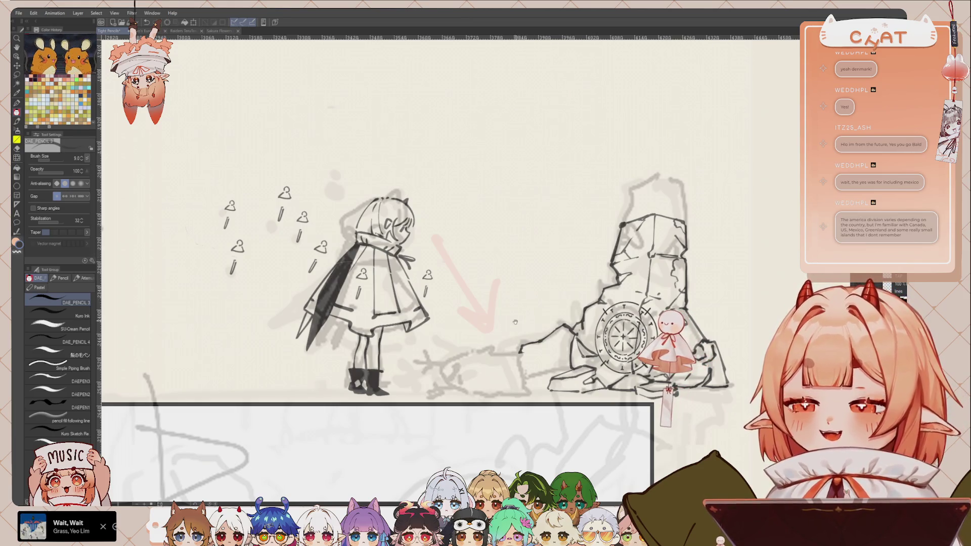
left_click_drag(516, 319, 510, 324)
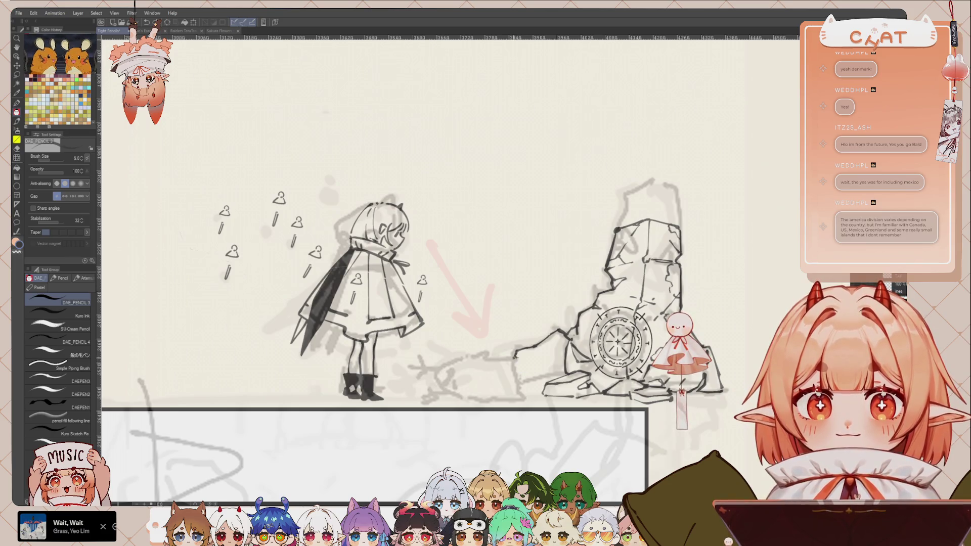
mouse_move(515, 360)
left_mouse_down()
mouse_move(525, 388)
mouse_move(491, 359)
mouse_move(459, 367)
mouse_move(450, 385)
mouse_move(466, 395)
mouse_move(518, 391)
left_mouse_up()
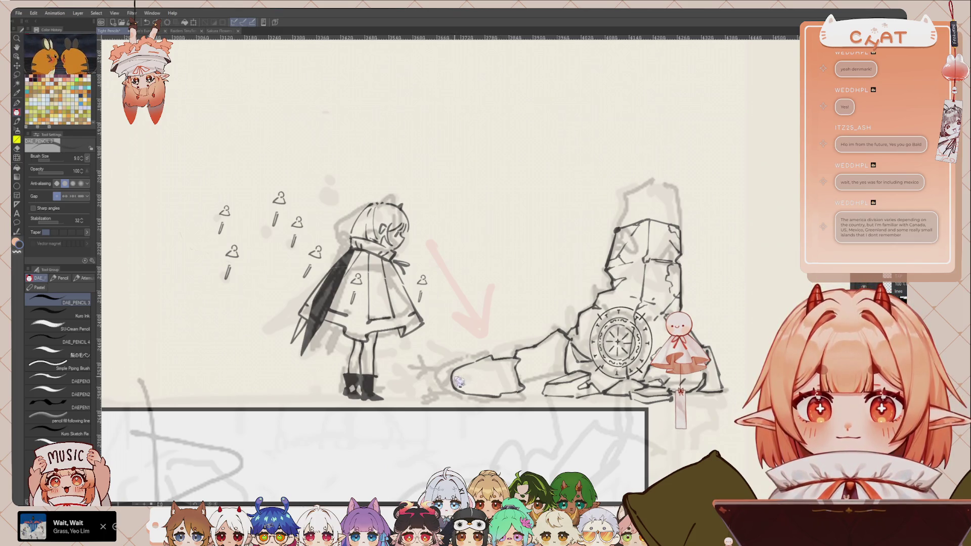
left_click_drag(461, 377, 456, 388)
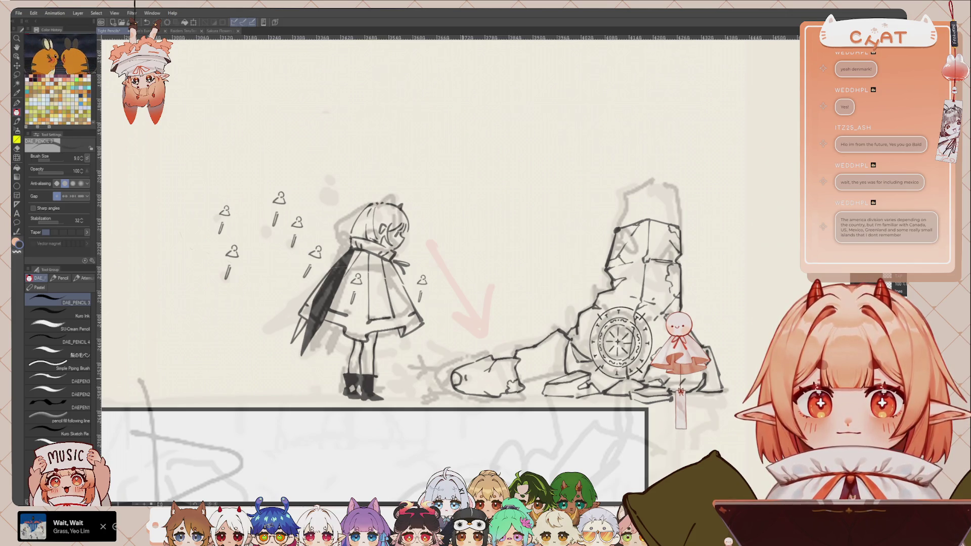
Draw a ground line under the girl's feet, shade the rock's hole, and thicken the rubble base
left_click_drag(456, 370, 417, 375)
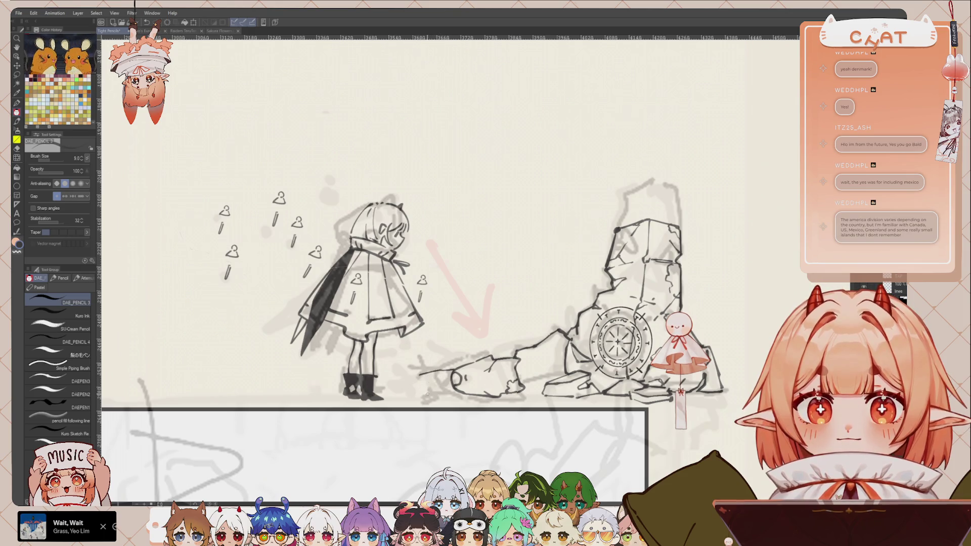
left_click_drag(413, 395, 447, 399)
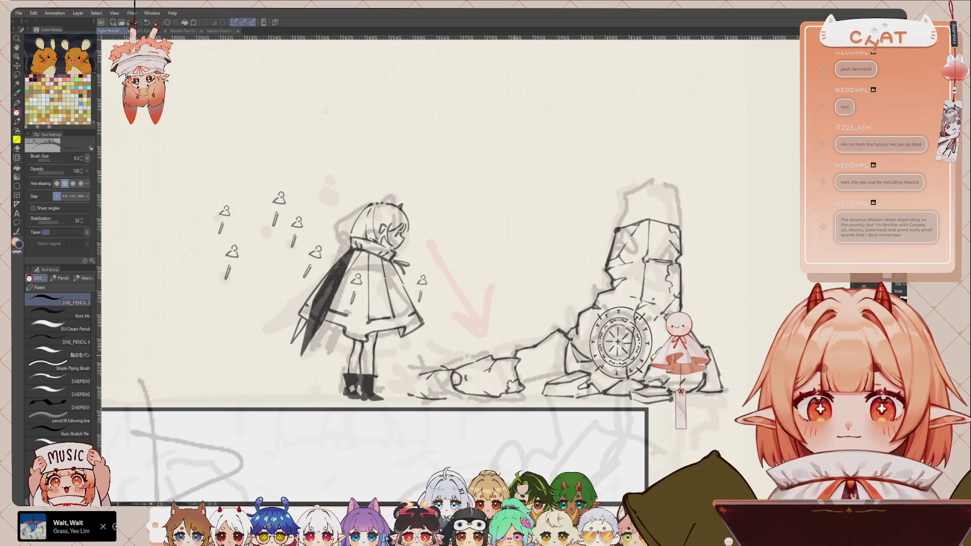
left_click_drag(454, 375, 457, 381)
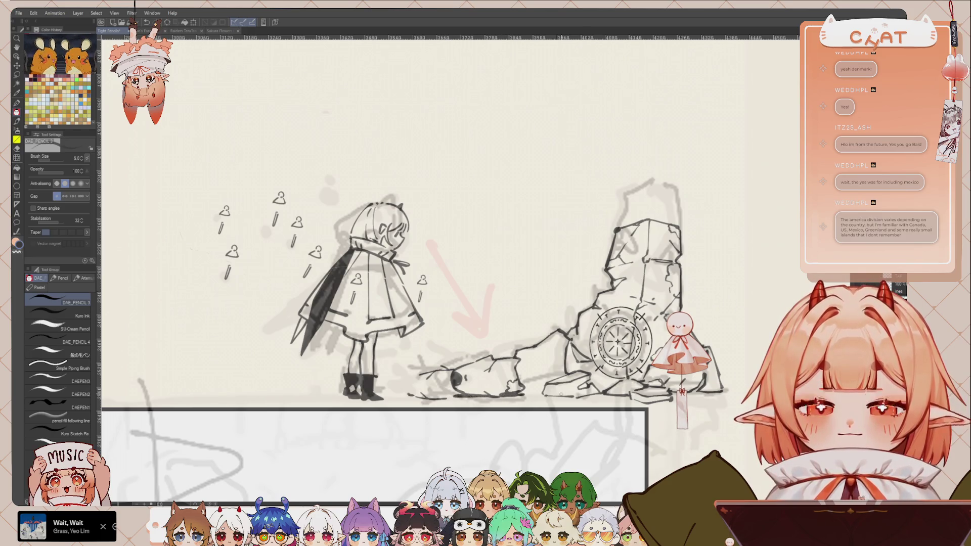
left_click_drag(538, 398, 606, 395)
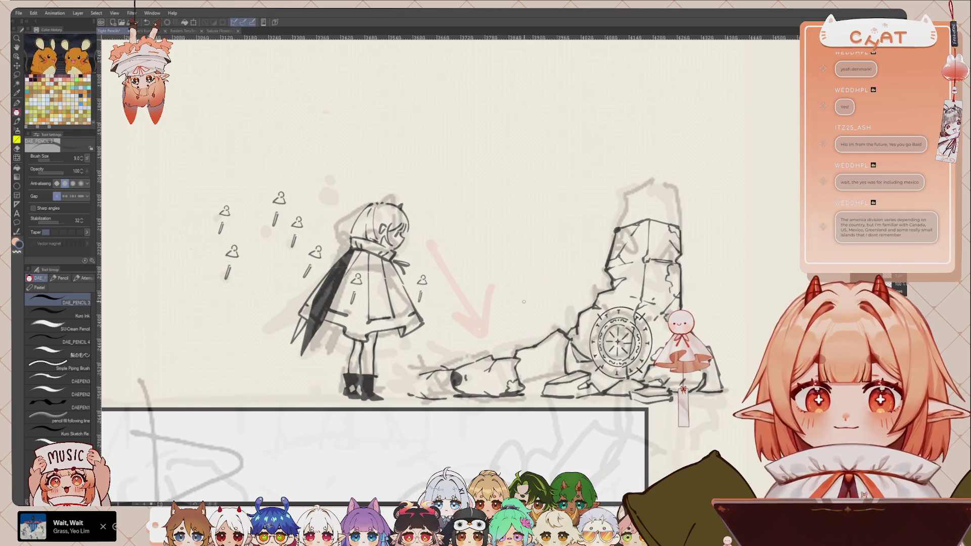
left_click_drag(455, 253, 451, 249)
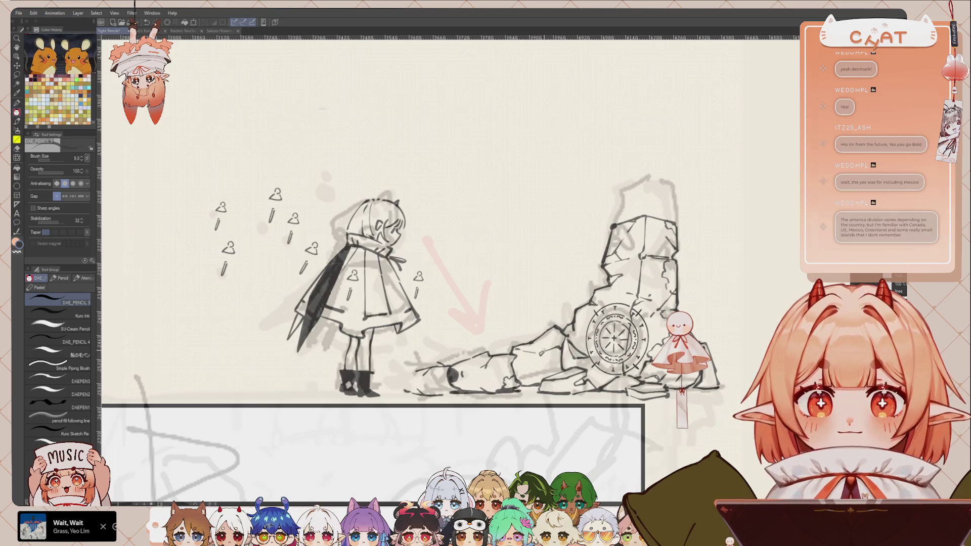
scroll(728, 233, "down", 1)
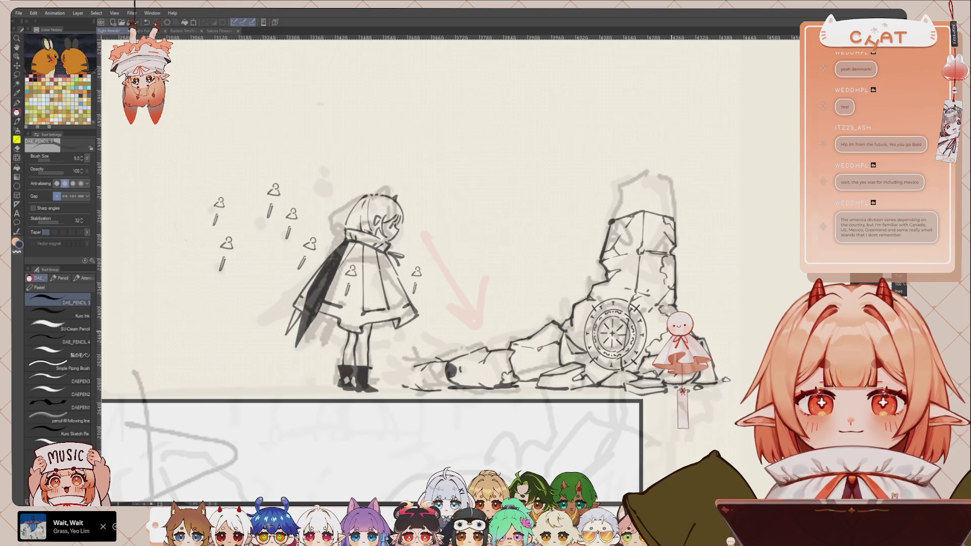
scroll(667, 384, "down", 2)
scroll(667, 385, "up", 1)
scroll(642, 298, "up", 2)
scroll(642, 298, "up", 1)
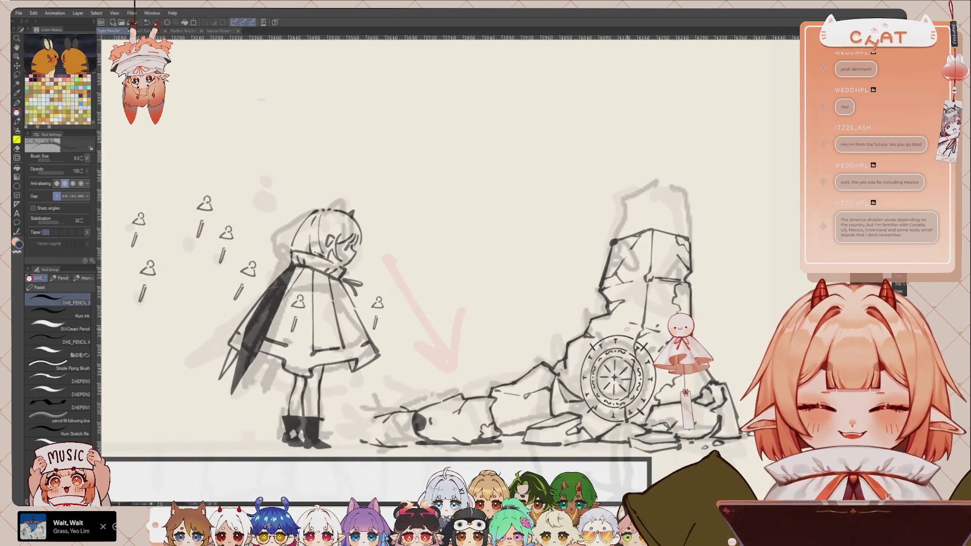
Lasso the wheel emblem, squash it, and tilt it about 16.8 degrees
key("m")
mouse_move(601, 325)
left_mouse_down()
mouse_move(634, 381)
mouse_move(638, 328)
left_mouse_up()
left_click_drag(570, 333, 570, 326)
left_click_drag(561, 441, 561, 418)
left_click_drag(643, 348, 585, 334)
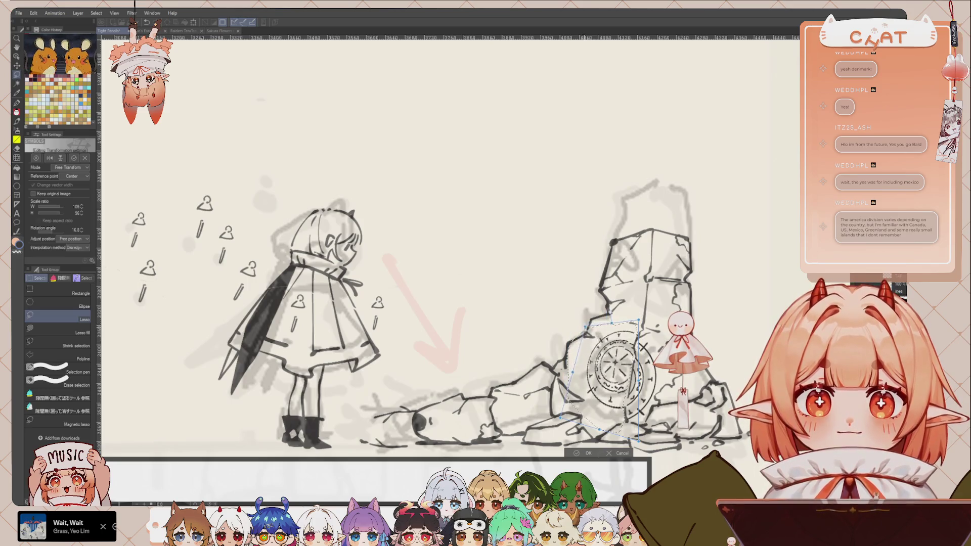
left_click_drag(599, 430, 598, 448)
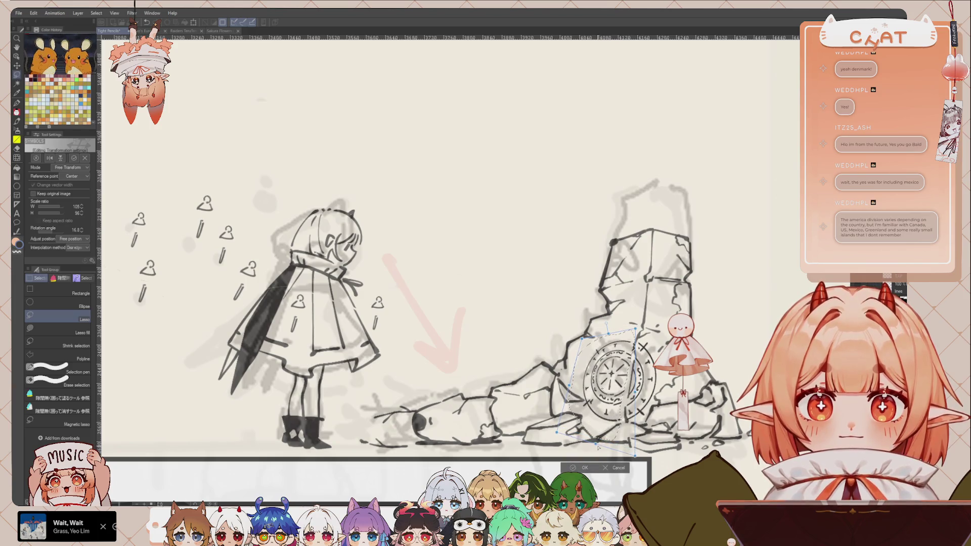
left_click(582, 468)
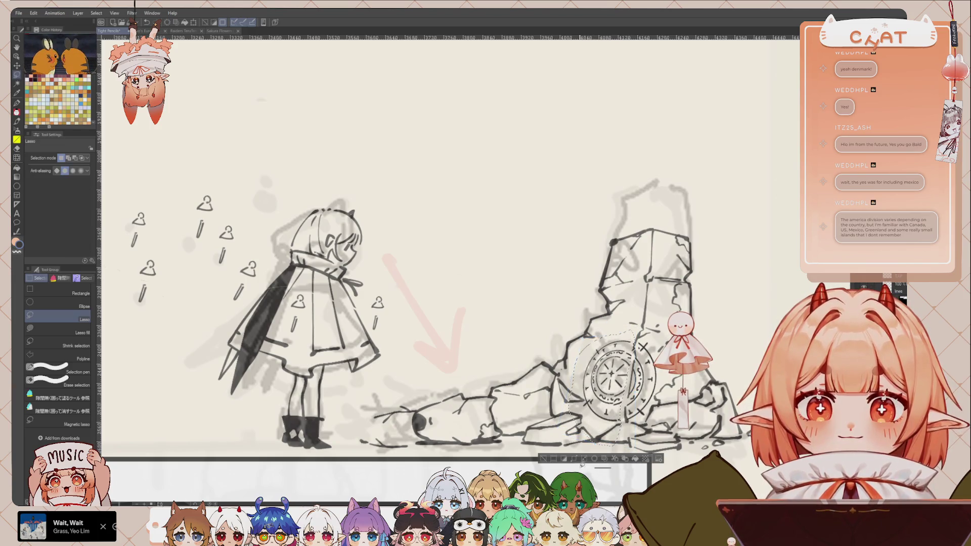
scroll(657, 255, "down", 2)
scroll(657, 255, "down", 2)
scroll(652, 261, "down", 2)
scroll(653, 263, "down", 2)
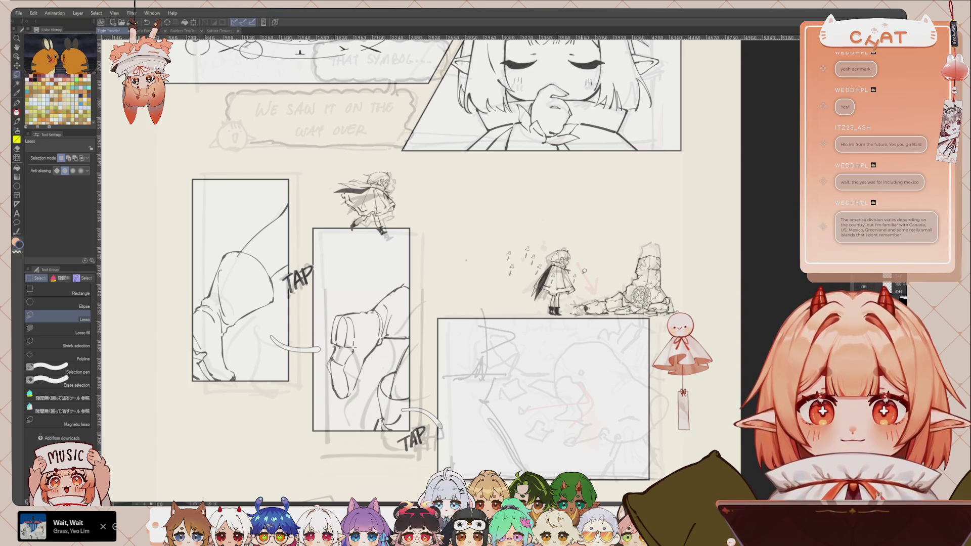
With the pencil selected, zoom out and back in to survey the whole comic page
scroll(582, 284, "up", 2)
scroll(582, 276, "up", 2)
key("p")
scroll(653, 204, "up", 1)
scroll(653, 204, "up", 1)
scroll(654, 204, "up", 1)
scroll(654, 203, "up", 1)
scroll(654, 204, "down", 2)
scroll(648, 242, "down", 2)
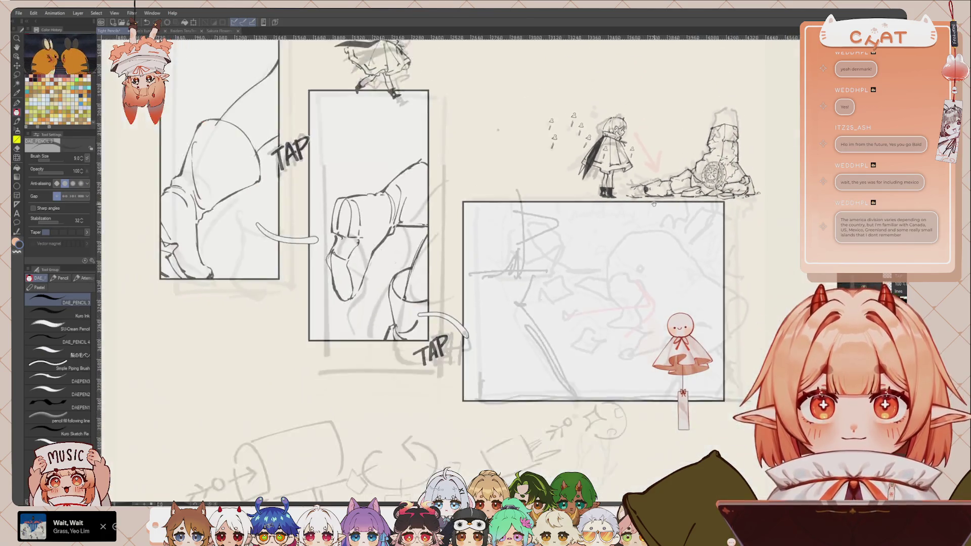
scroll(637, 303, "down", 1)
scroll(628, 384, "down", 1)
scroll(632, 343, "down", 3)
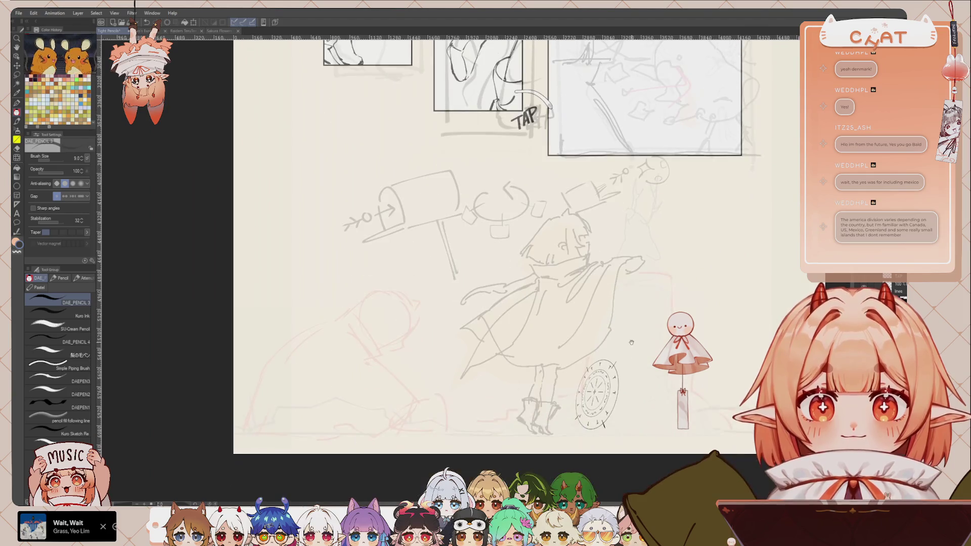
scroll(632, 344, "up", 3)
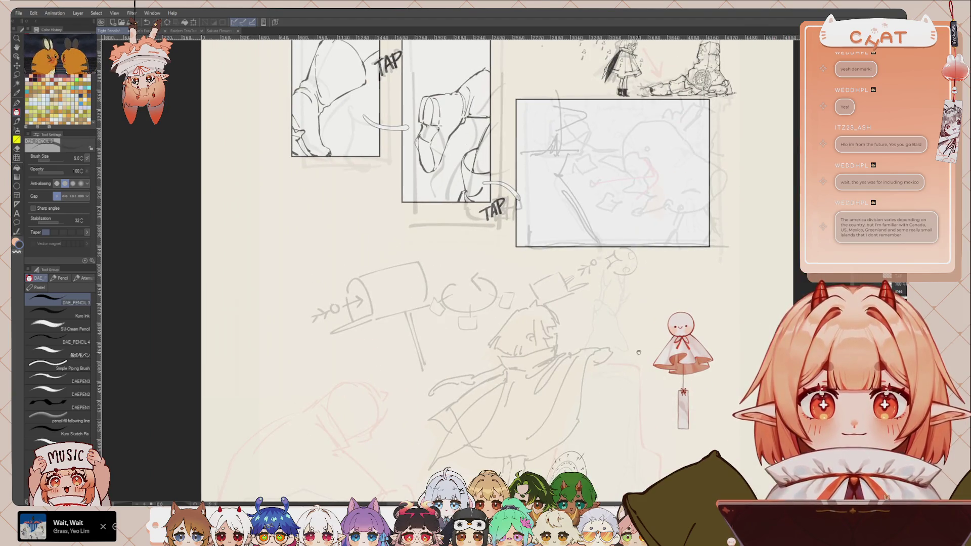
scroll(653, 336, "up", 1)
scroll(650, 344, "up", 2)
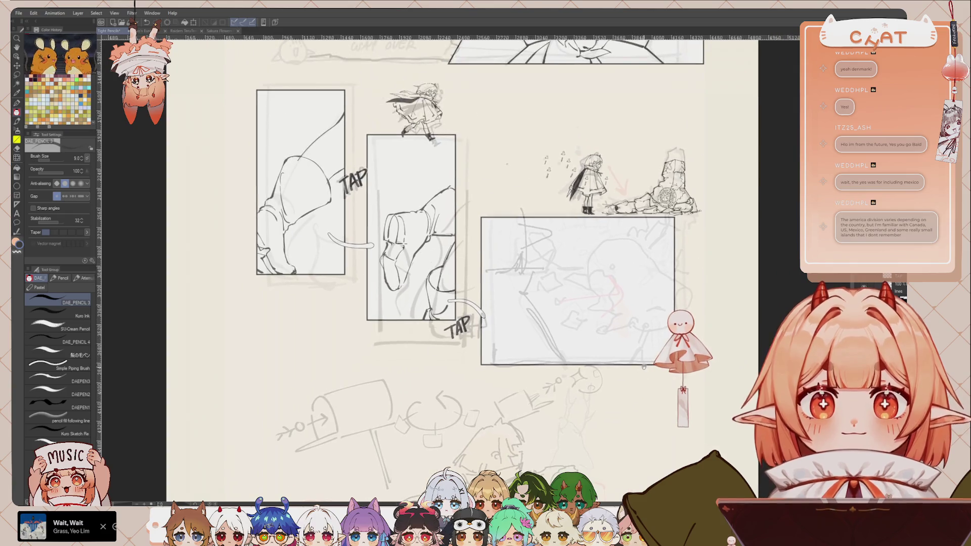
scroll(638, 393, "up", 1)
scroll(553, 313, "up", 1)
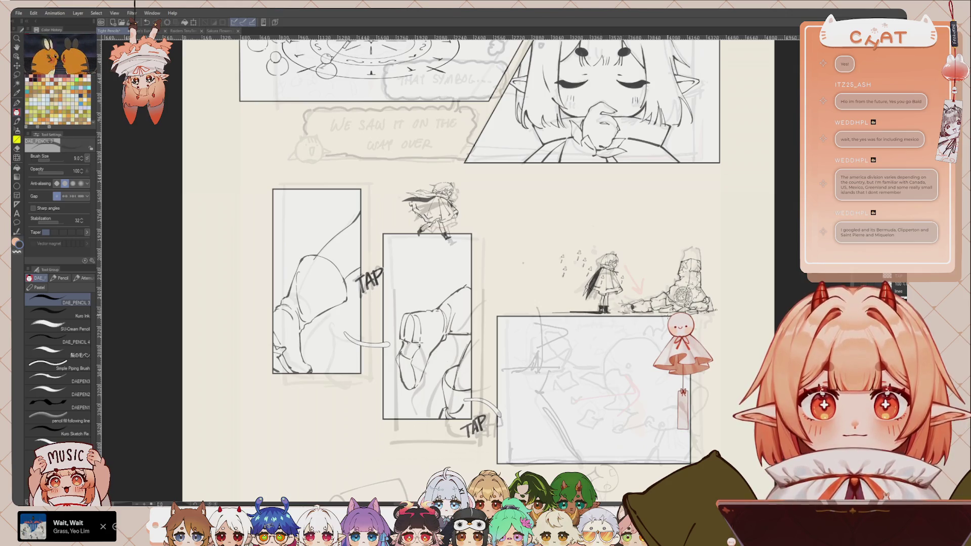
Centre the large lower panel and pencil a small '?' in its upper left
left_click_drag(445, 268, 465, 258)
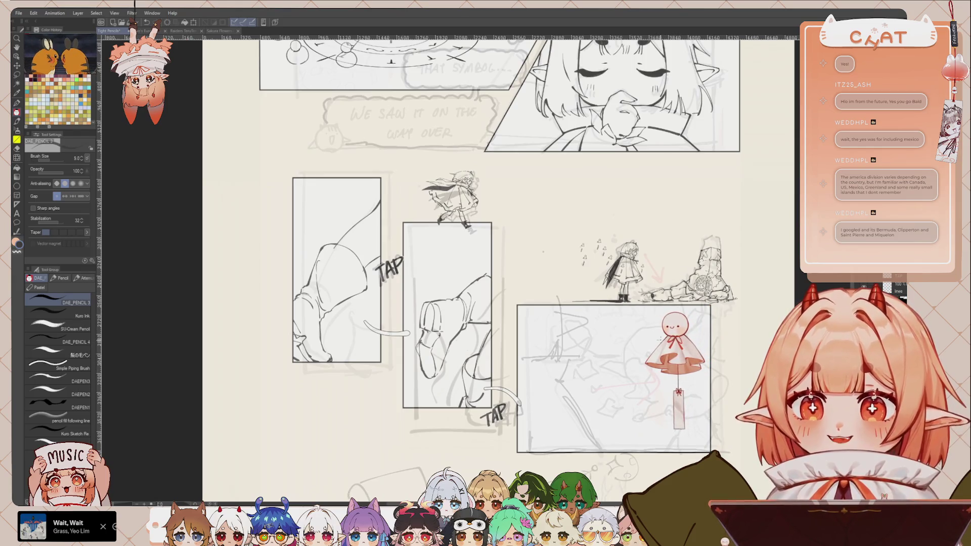
left_click_drag(648, 430, 647, 393)
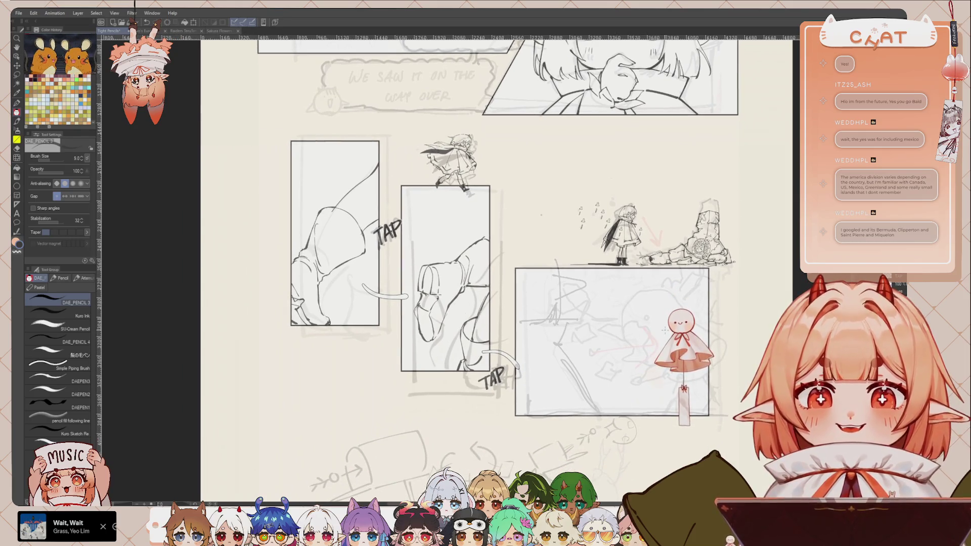
scroll(645, 348, "up", 2)
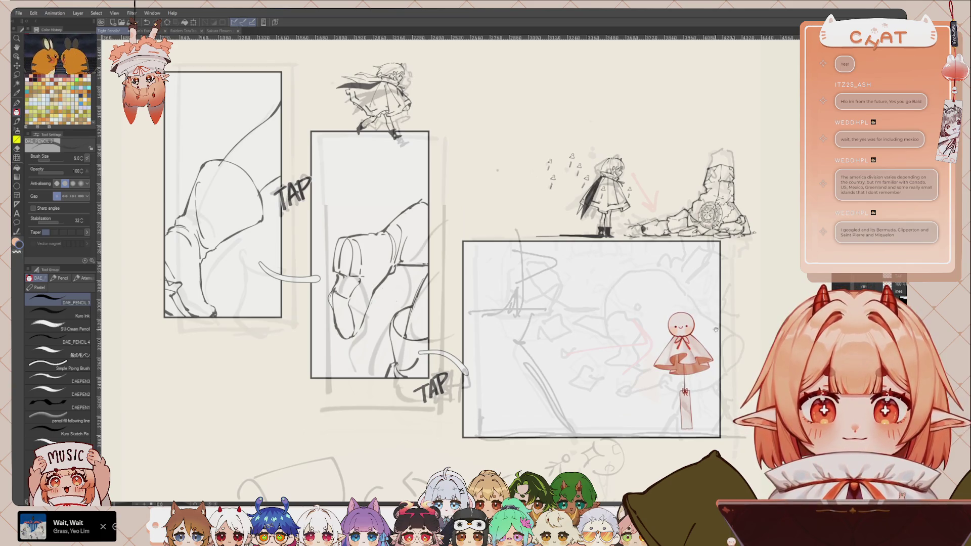
left_click_drag(714, 329, 699, 325)
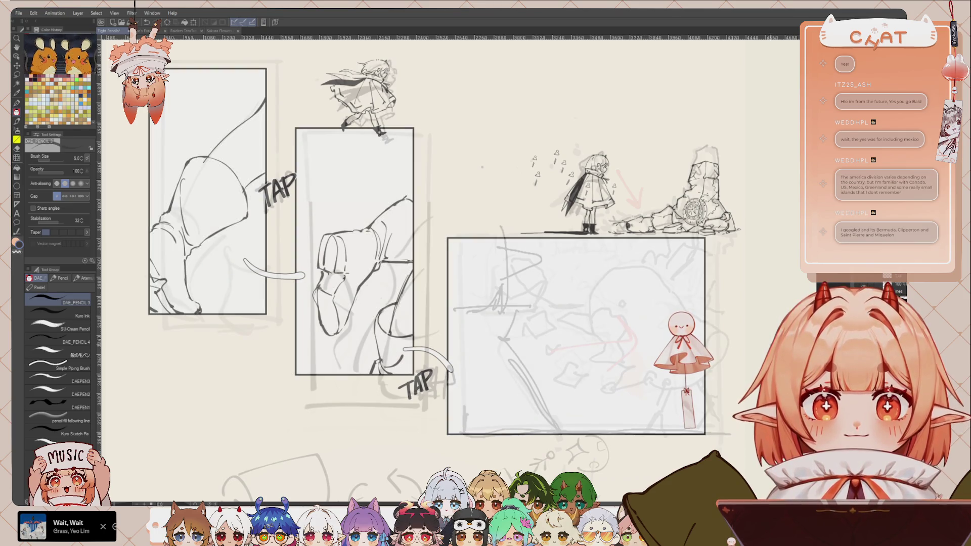
left_click_drag(486, 260, 490, 273)
left_click(489, 285)
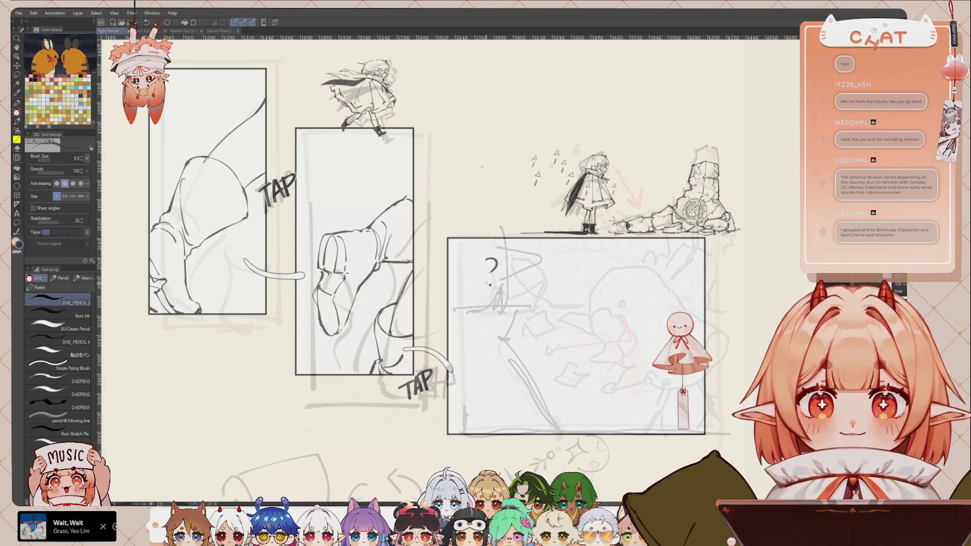
Undo the question mark, try curved DAE_PENCIL strokes in the panel corner, then undo them
key("ctrl+z")
key("ctrl+z")
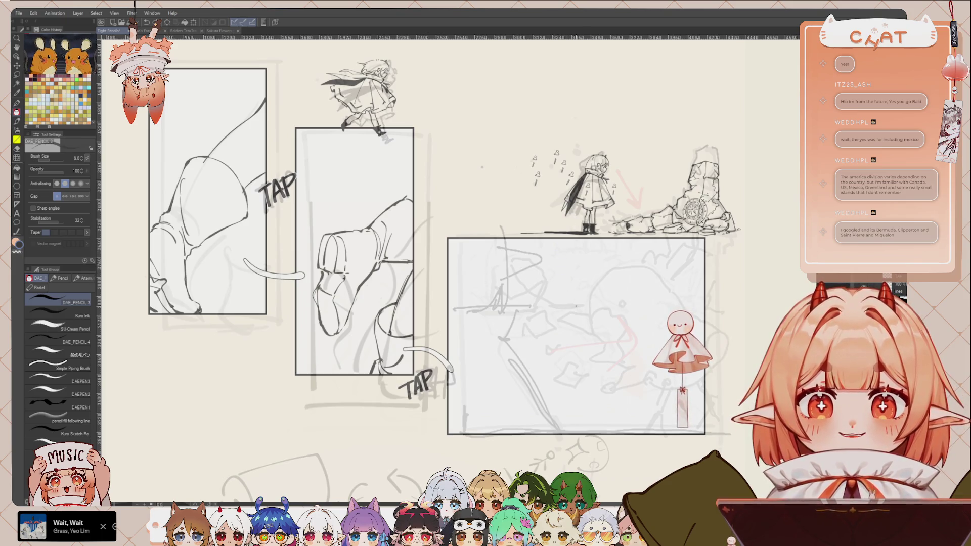
left_click_drag(448, 339, 534, 434)
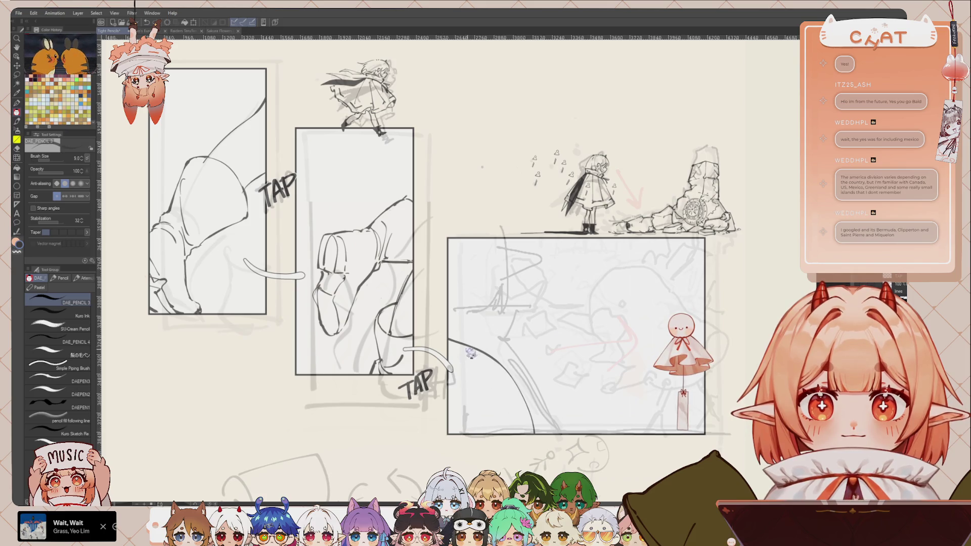
key("ctrl+z")
left_click_drag(448, 332, 551, 433)
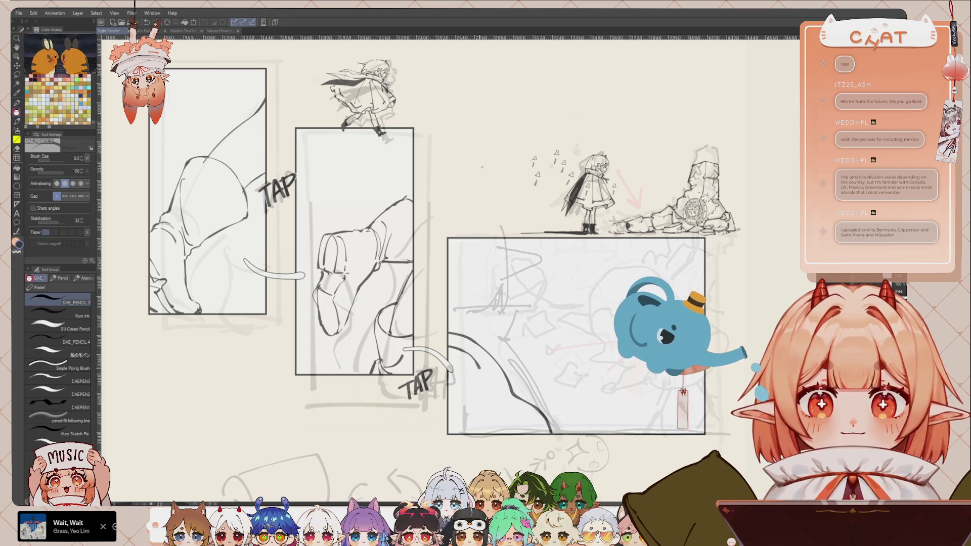
left_click_drag(453, 348, 526, 434)
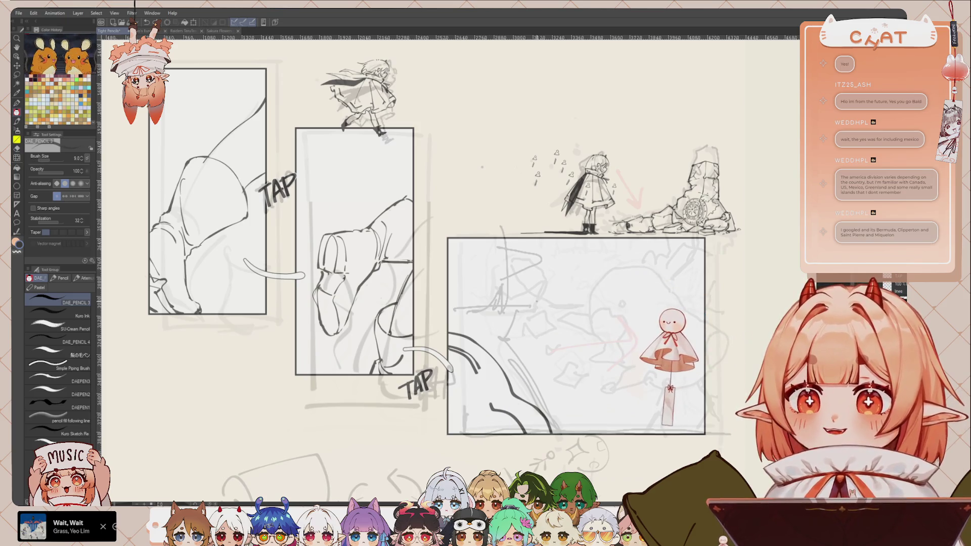
key("ctrl+z")
key("ctrl+z")
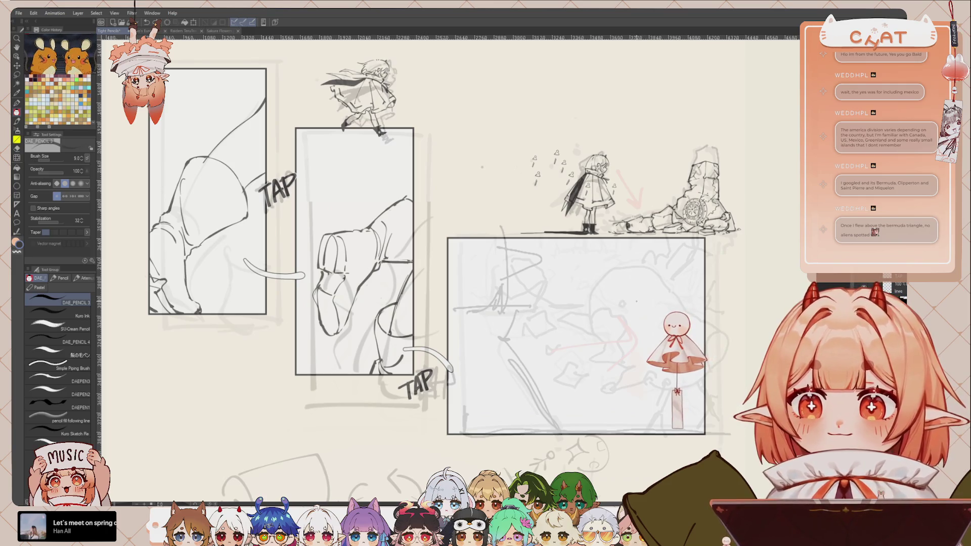
left_click_drag(593, 337, 566, 338)
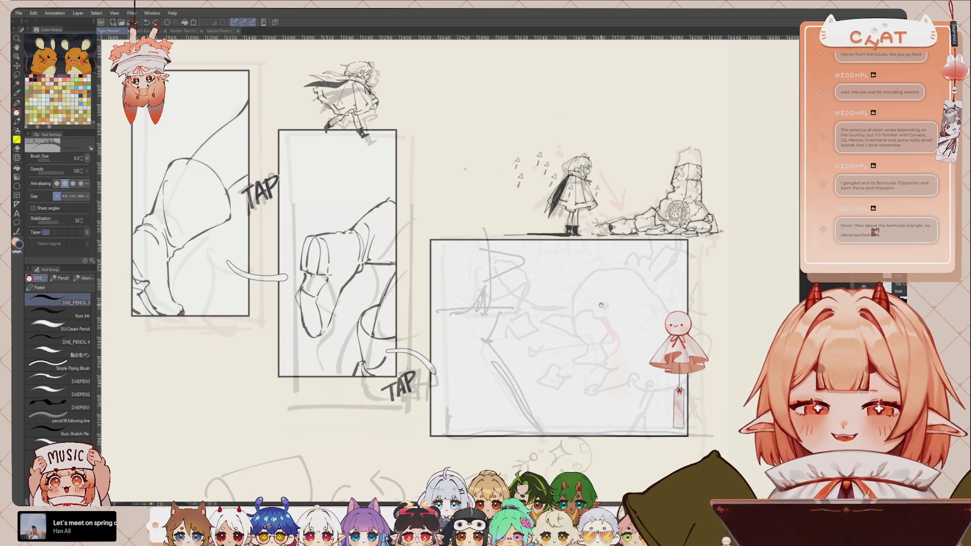
Centre the large panel and undo trial strokes on the arching curve's top
left_click_drag(633, 325, 620, 284)
scroll(619, 285, "up", 1)
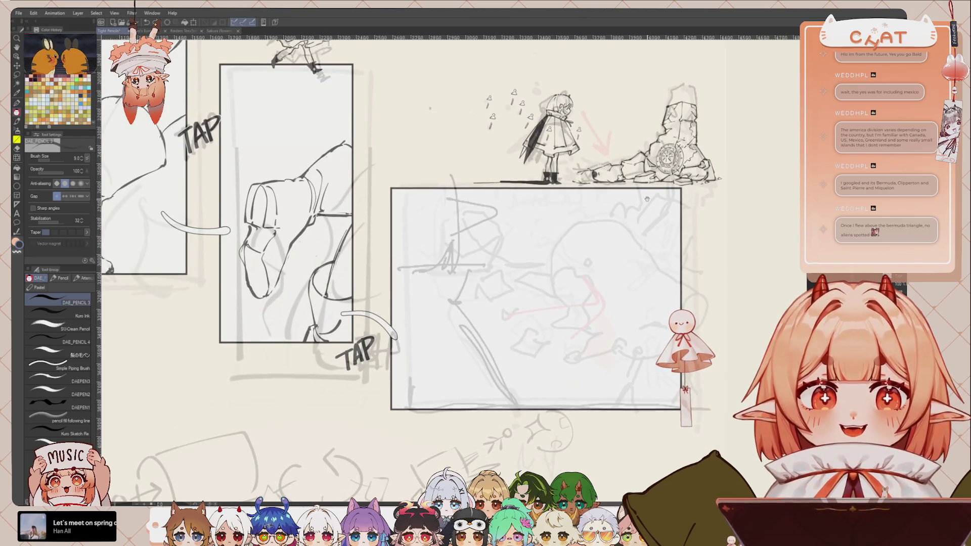
left_click_drag(647, 186, 643, 194)
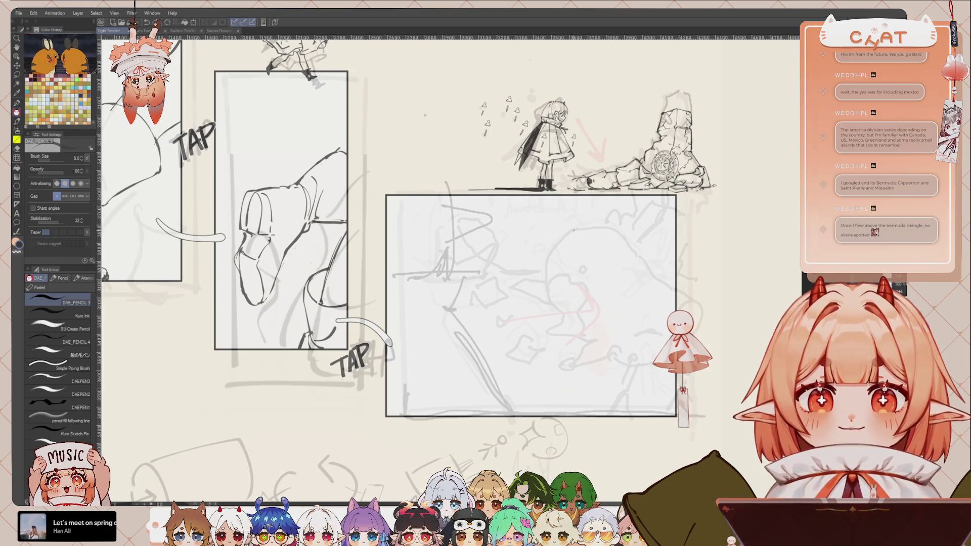
key("ctrl+z")
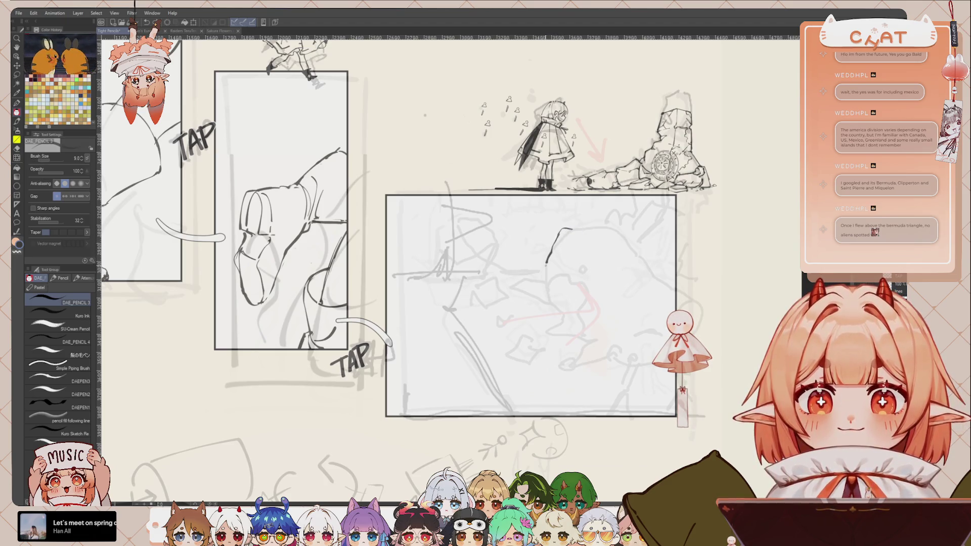
left_click_drag(581, 229, 597, 226)
key("ctrl+z")
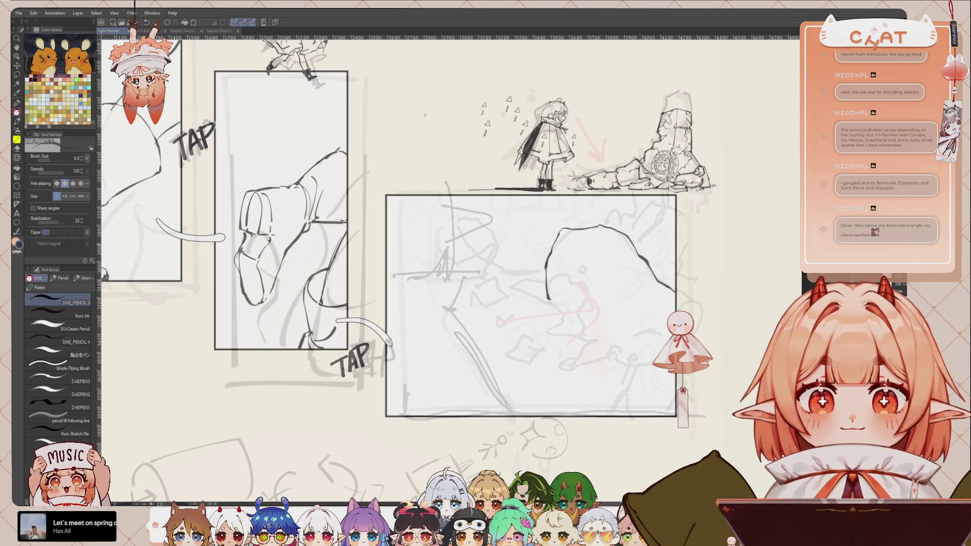
Briefly lasso and deselect the arching curve, then hook its right end down and extend the outline
key("m")
left_click_drag(578, 200, 587, 206)
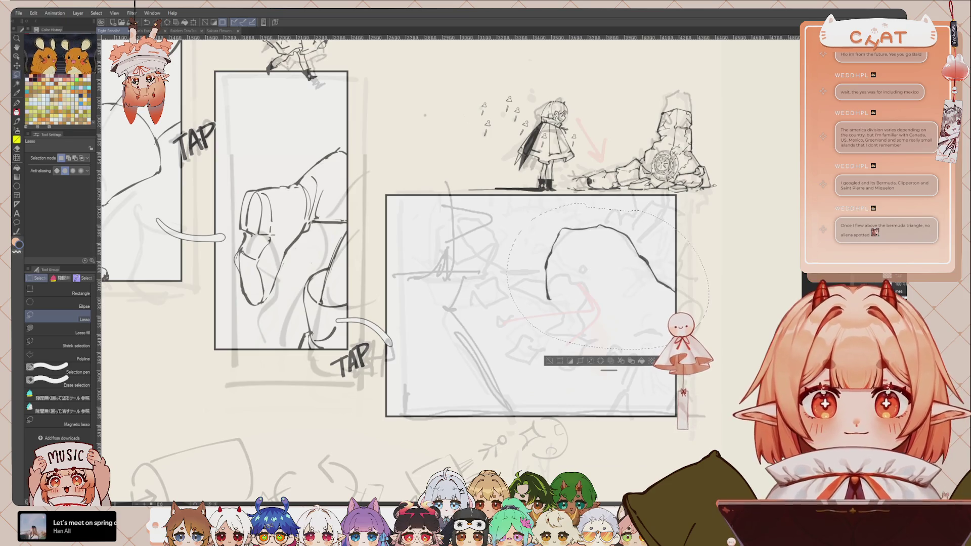
key("ctrl+d")
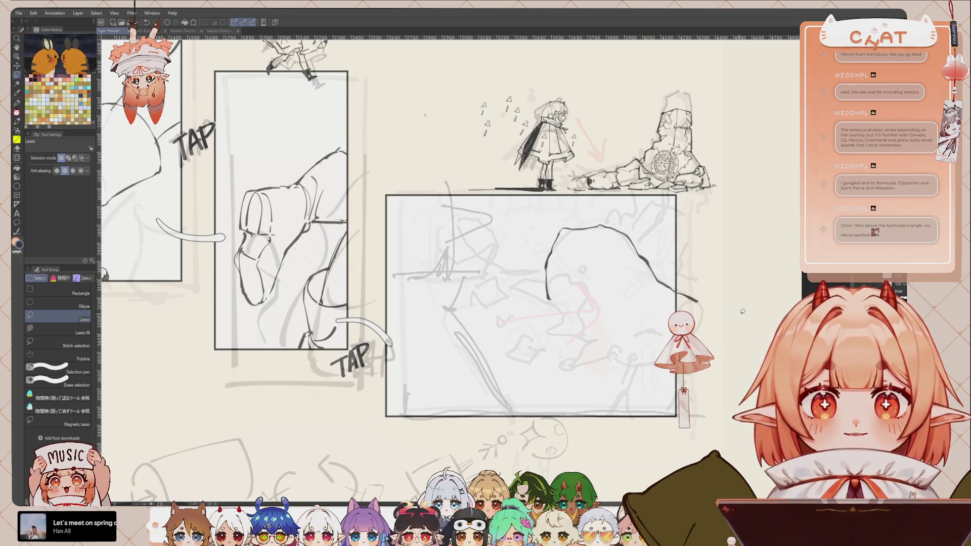
key("p")
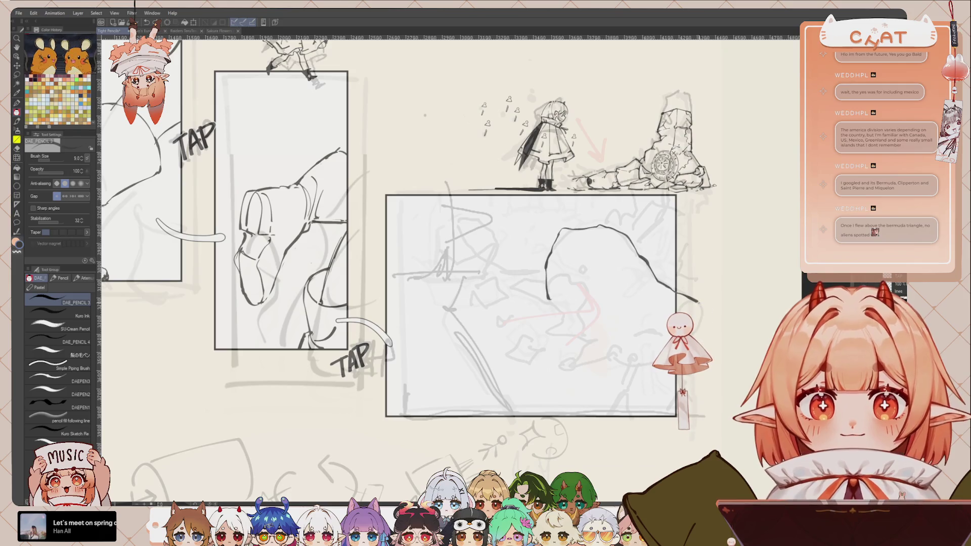
left_click_drag(701, 303, 700, 319)
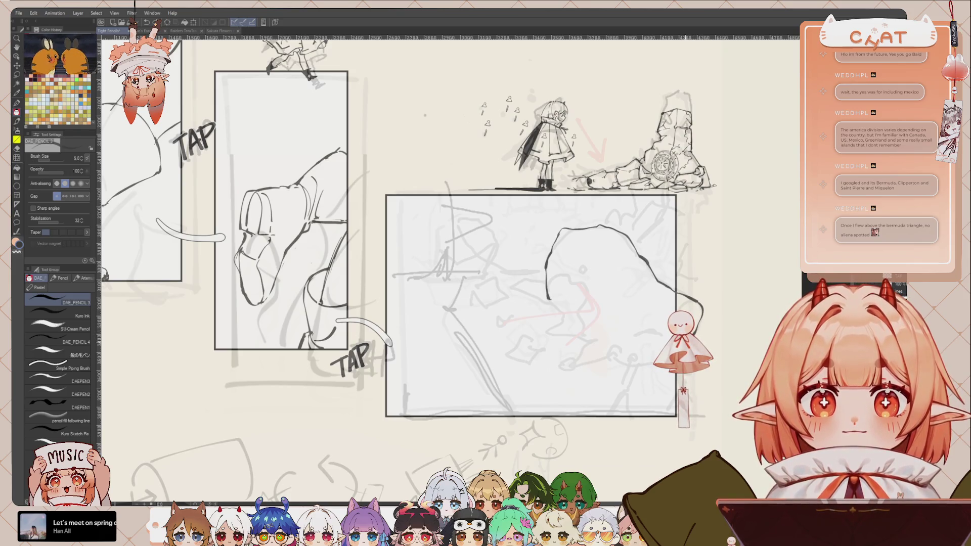
left_click_drag(649, 365, 619, 360)
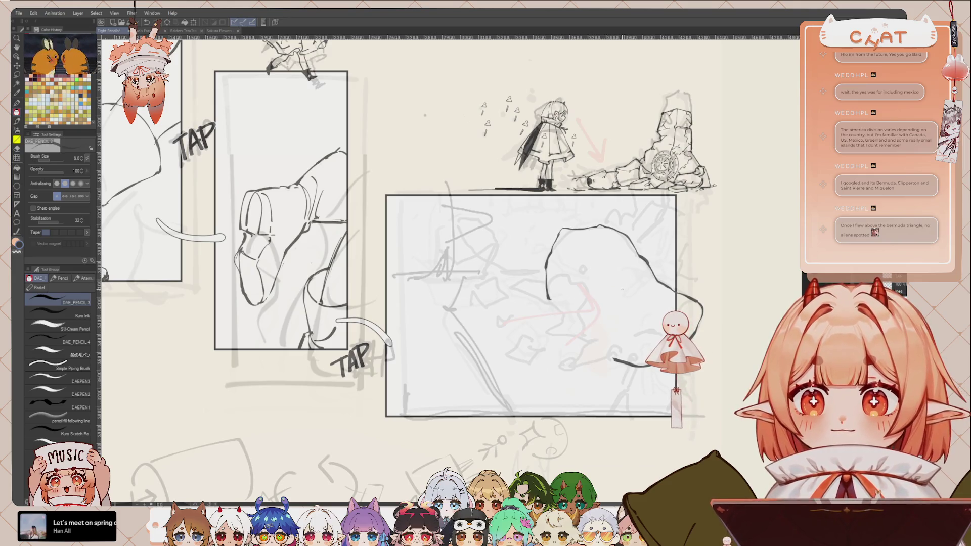
left_click_drag(505, 253, 478, 260)
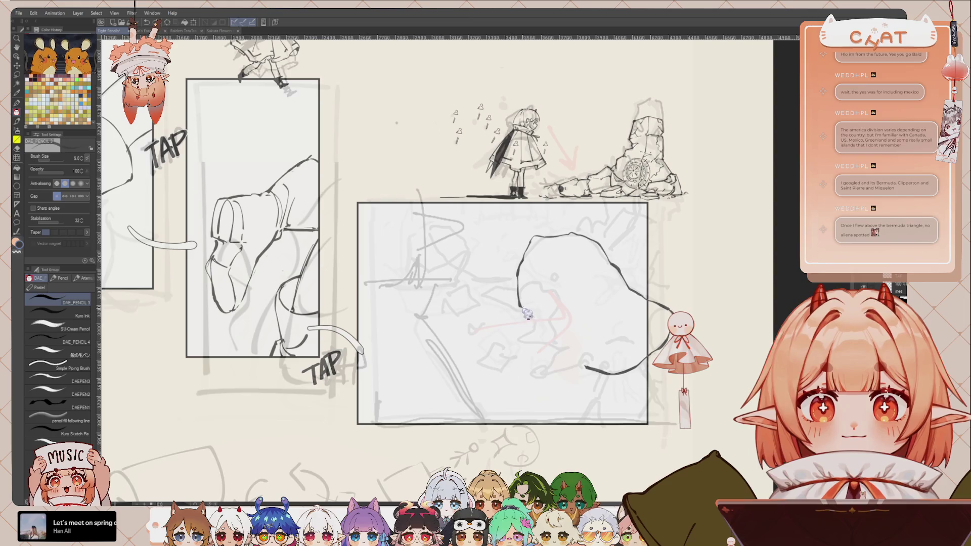
mouse_move(521, 307)
left_mouse_down()
mouse_move(533, 322)
mouse_move(525, 334)
mouse_move(563, 349)
left_mouse_up()
Draw the creature's pointed left snout, inner face edge, lower body edge and a thin leg below the frame
key("ctrl+z")
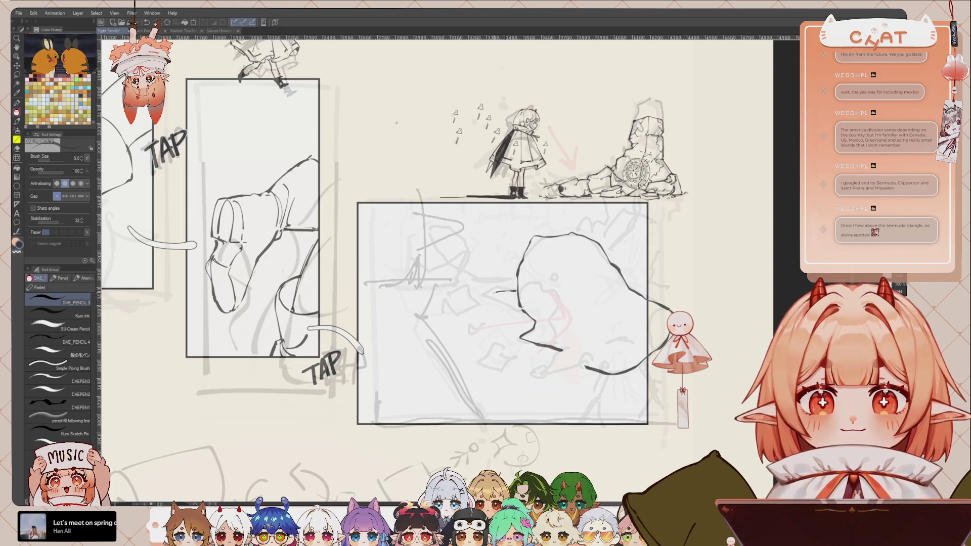
left_click_drag(504, 306, 523, 310)
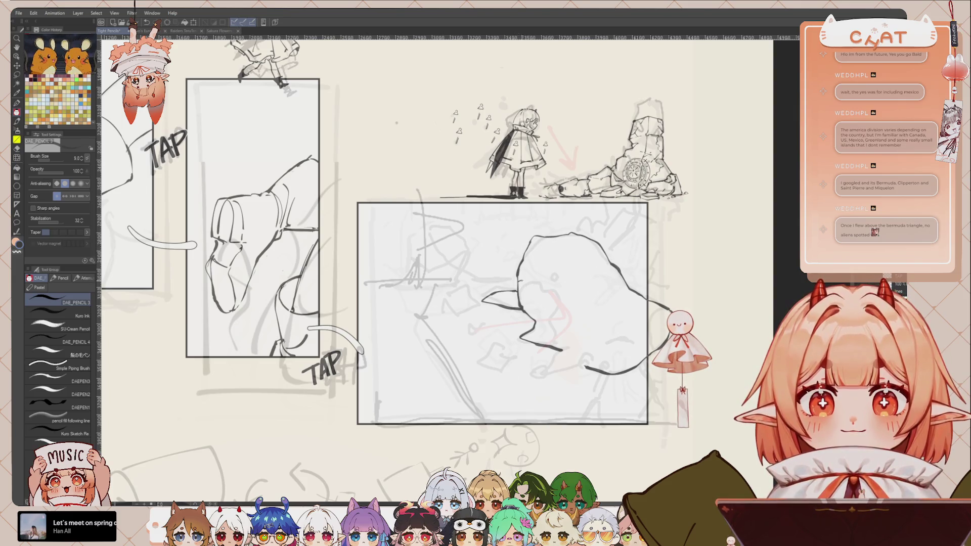
mouse_move(557, 295)
left_mouse_down()
mouse_move(567, 307)
mouse_move(562, 338)
left_mouse_up()
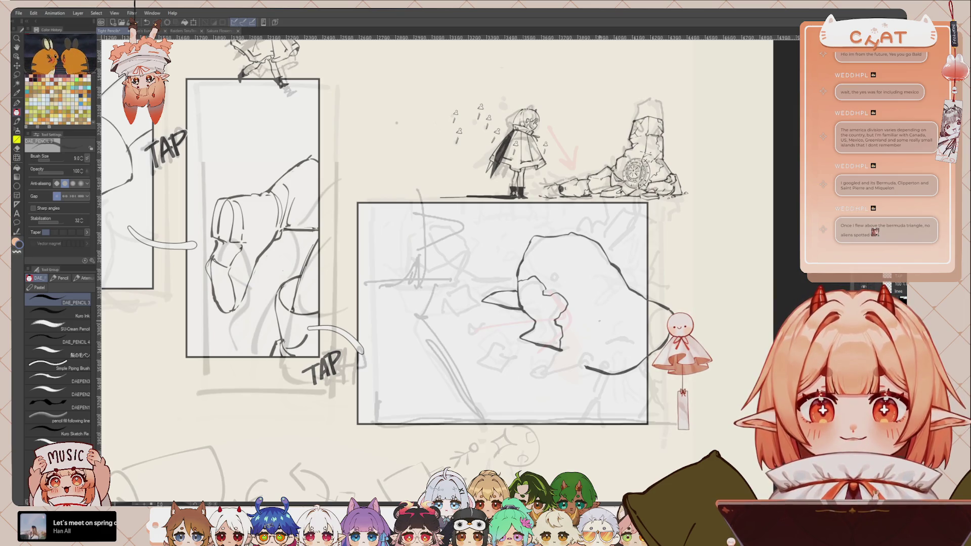
left_click_drag(556, 351, 567, 349)
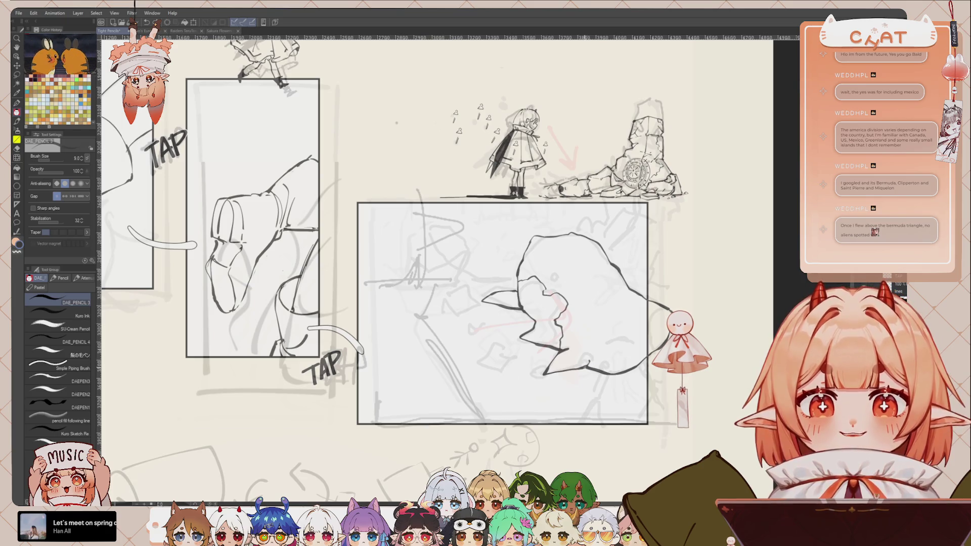
left_click_drag(604, 368, 612, 365)
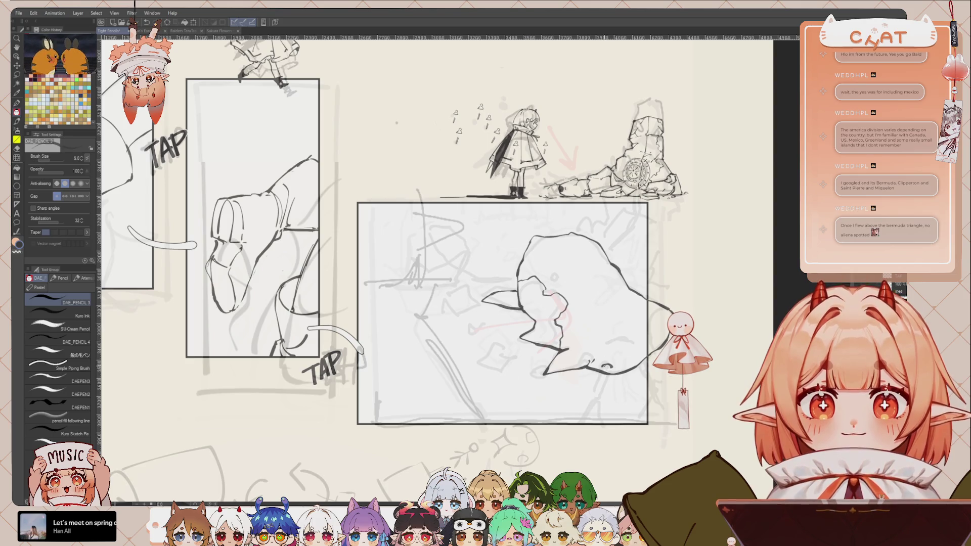
mouse_move(592, 397)
left_mouse_down()
mouse_move(570, 444)
mouse_move(599, 412)
left_mouse_up()
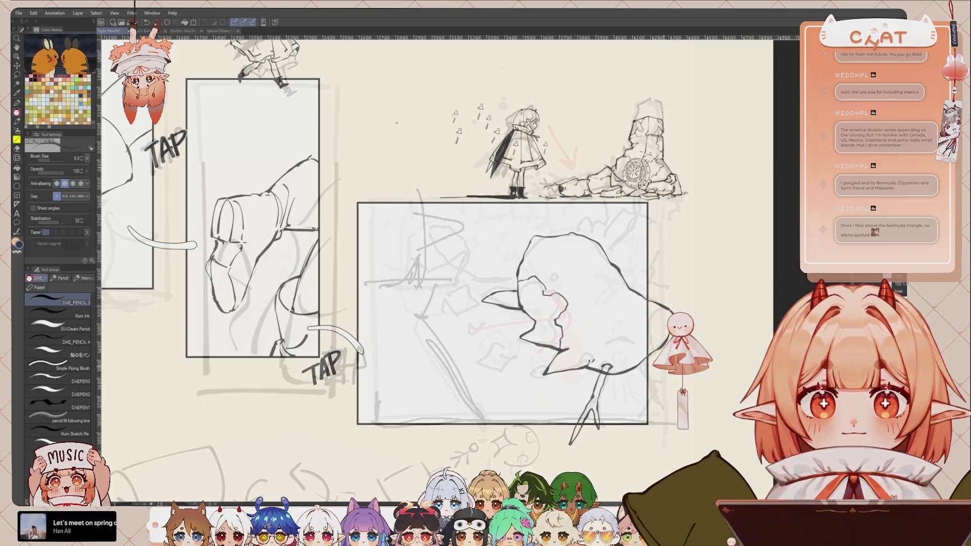
scroll(649, 337, "down", 1)
Lasso the creature's right-side limb stroke and rotate it to -44.5°
scroll(649, 337, "down", 1)
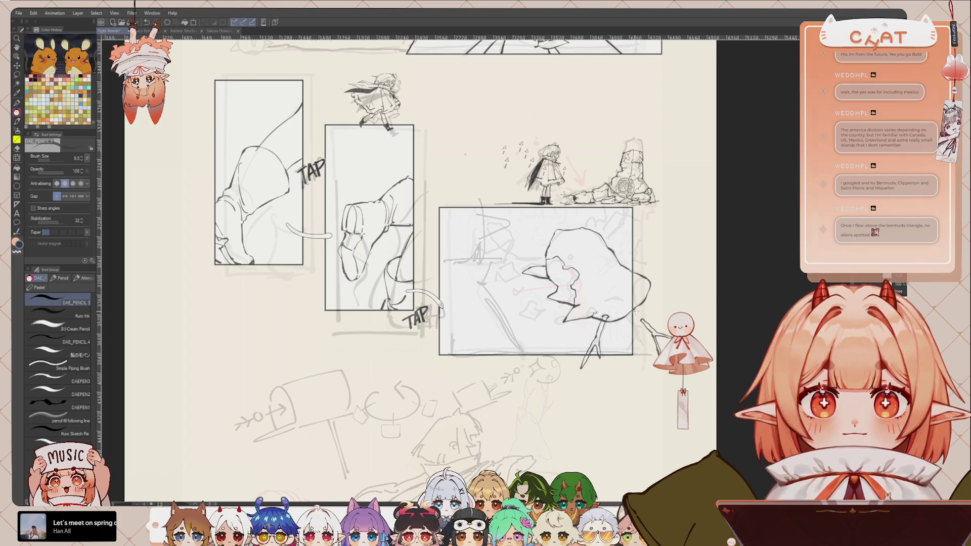
scroll(575, 329, "up", 3)
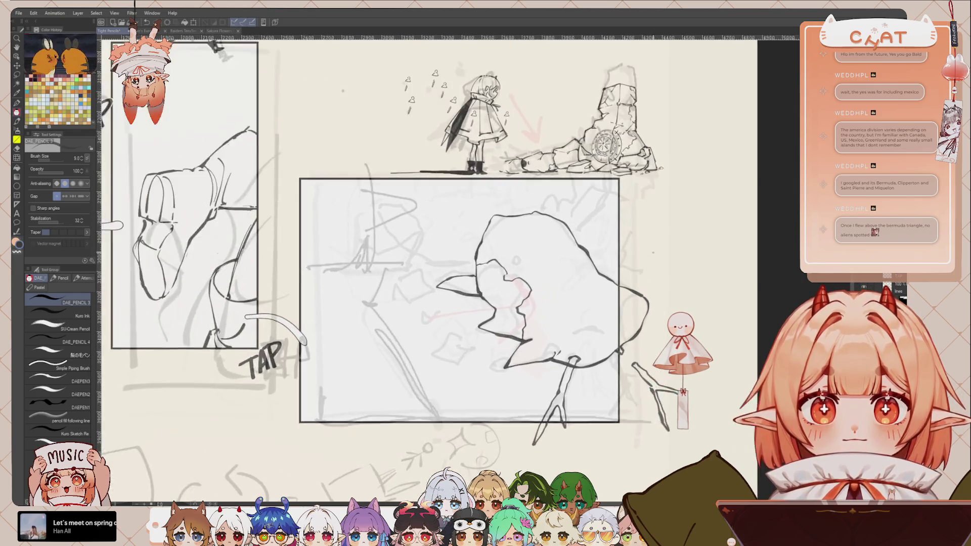
scroll(575, 328, "up", 2)
mouse_move(683, 306)
left_mouse_down()
mouse_move(693, 316)
mouse_move(648, 305)
mouse_move(647, 430)
left_mouse_up()
key("m")
key("ctrl+t")
left_click_drag(715, 430, 741, 404)
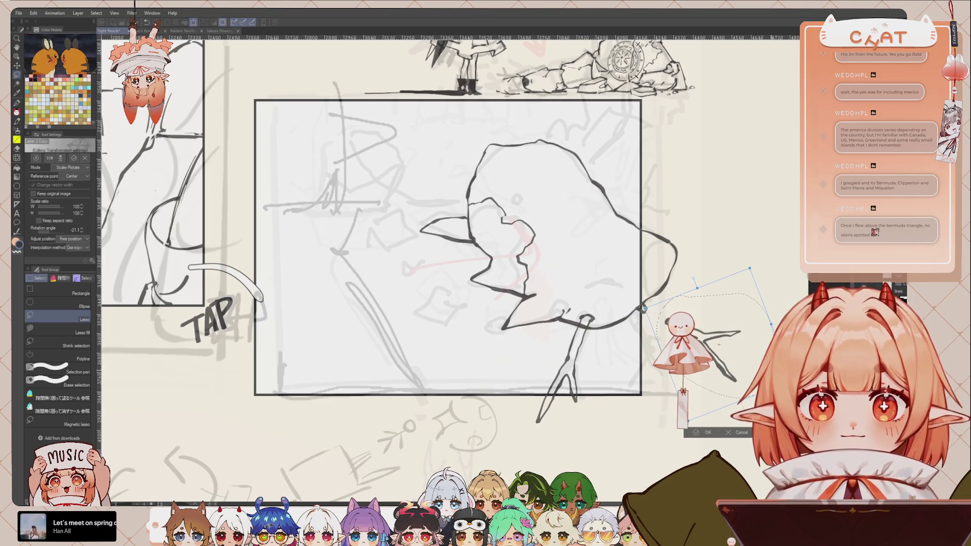
mouse_move(747, 374)
left_mouse_down()
mouse_move(723, 330)
mouse_move(708, 354)
left_mouse_up()
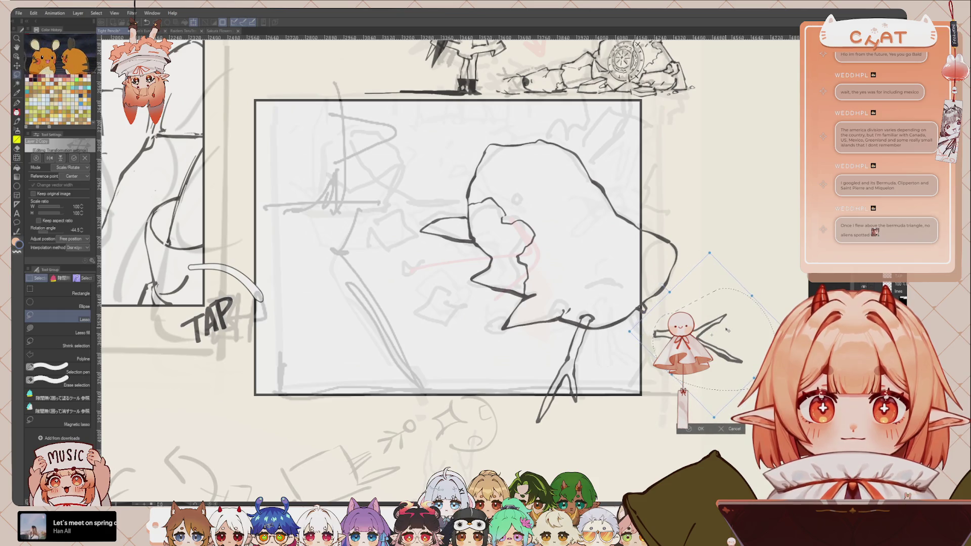
left_click(695, 429)
Pencil a small eye on the creature's head and redraw the short right-edge stroke with a better curve
left_click_drag(576, 347, 652, 373)
scroll(715, 282, "down", 3)
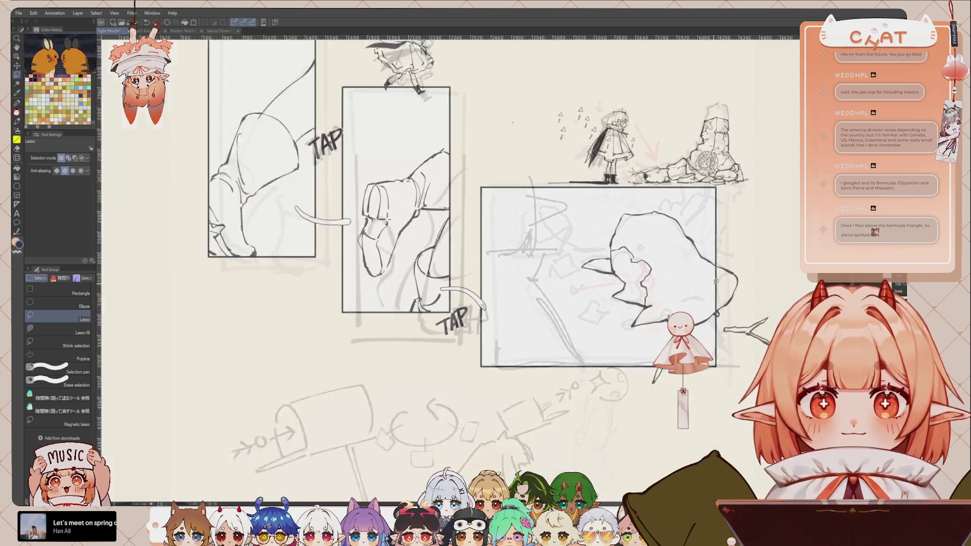
scroll(715, 282, "down", 1)
scroll(716, 282, "up", 2)
scroll(715, 282, "up", 1)
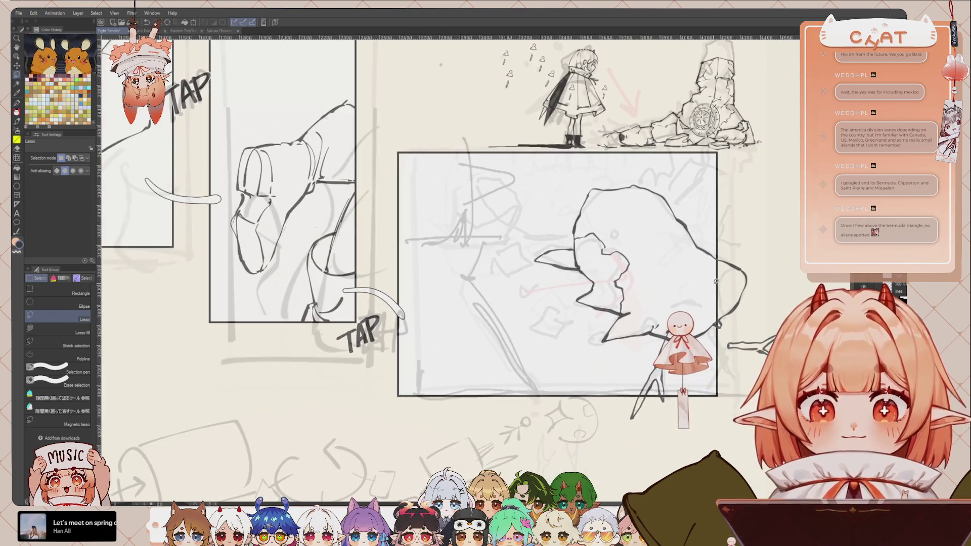
key("p")
left_click_drag(715, 282, 685, 358)
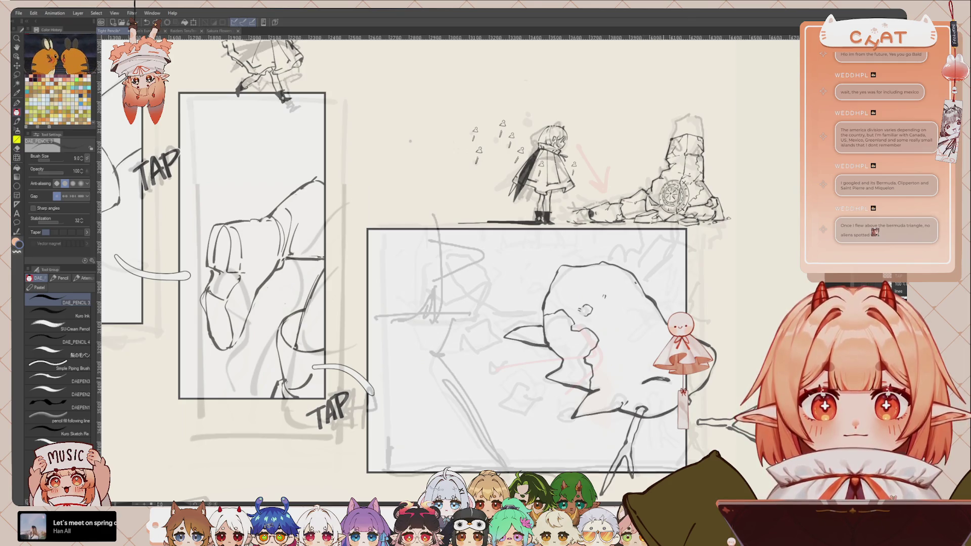
key("ctrl+z")
left_click_drag(667, 383, 646, 379)
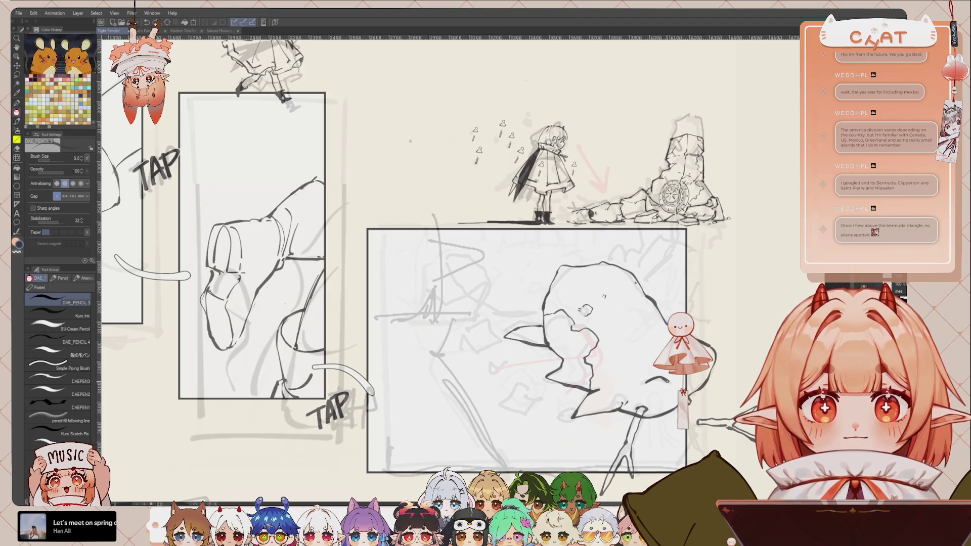